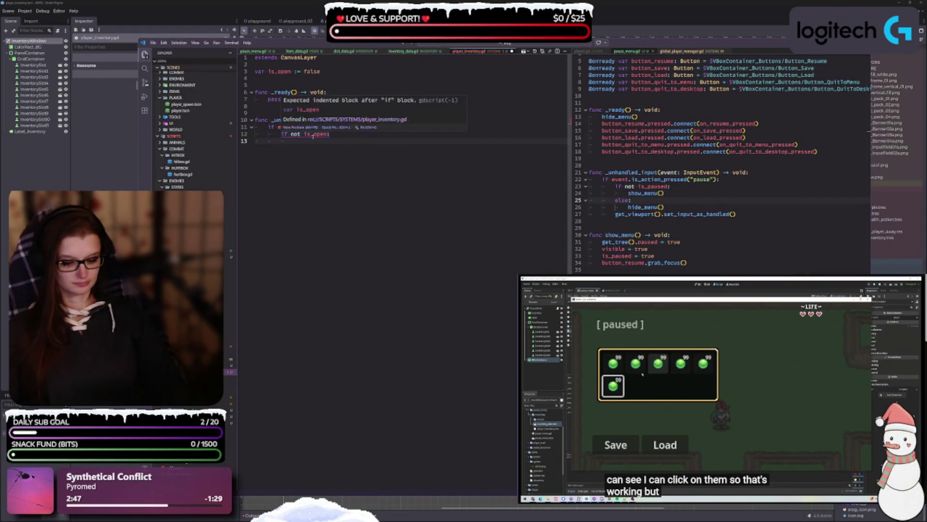
Give the 'if not is_open:' check a pass body and add a 'func show_inventory() -> void:' header
{"action": "key", "text": "Tab"}
{"action": "type", "text": "pass"}
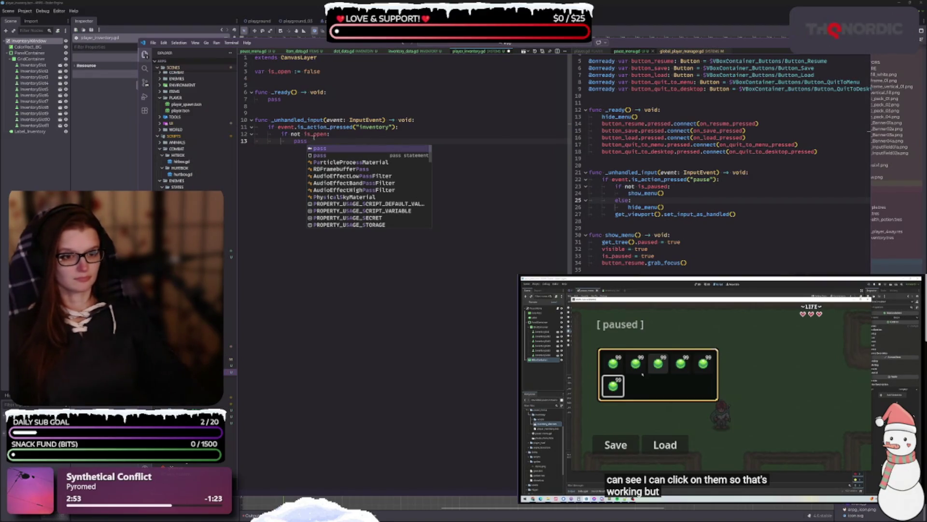
{"action": "key", "text": "Return"}
{"action": "key", "text": "Return"}
{"action": "key", "text": "Return"}
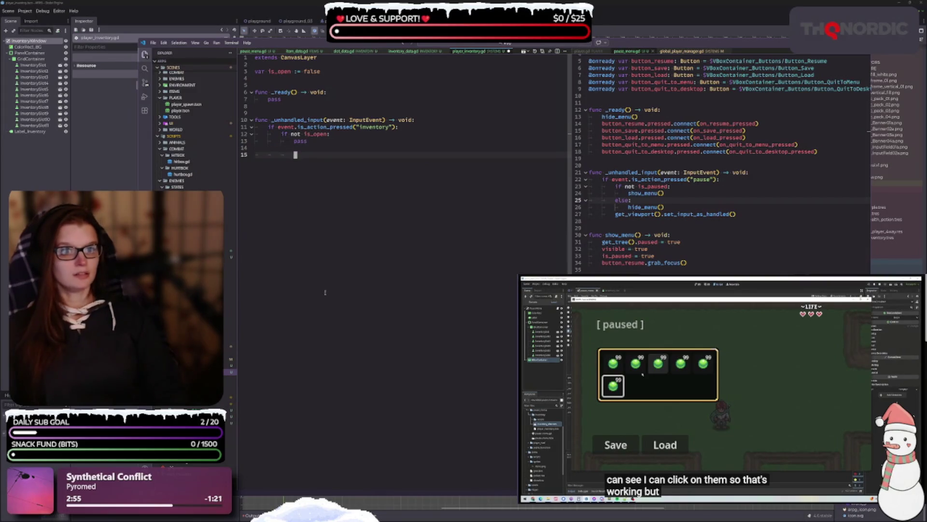
{"action": "key", "text": "BackSpace"}
{"action": "key", "text": "BackSpace"}
{"action": "key", "text": "Return"}
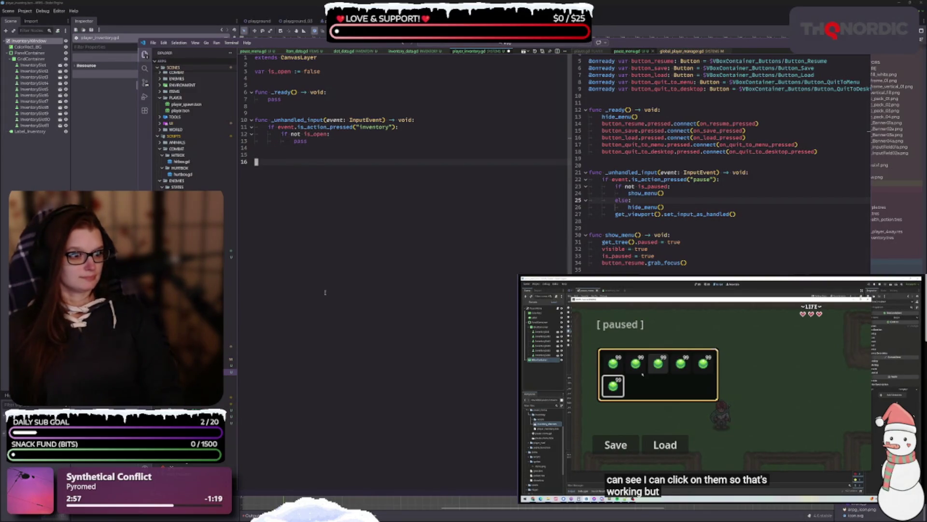
{"action": "type", "text": "func show_inven"}
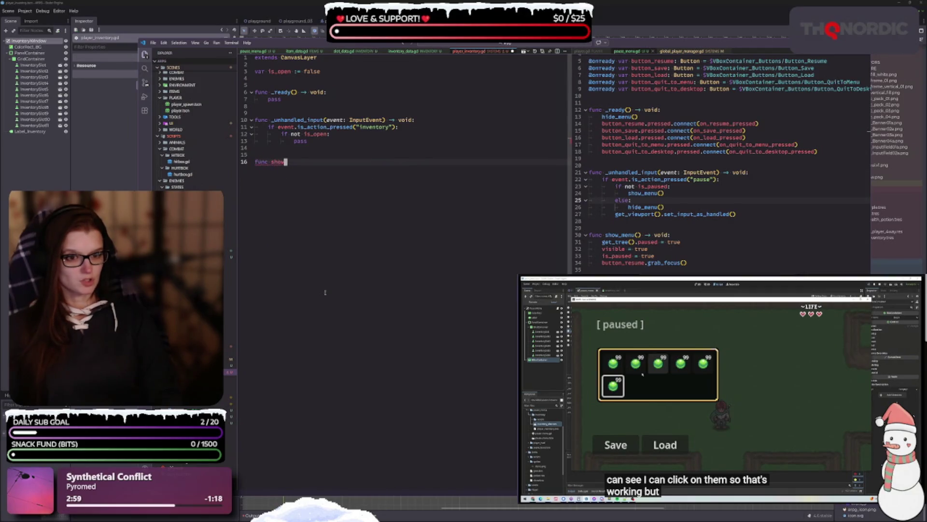
{"action": "type", "text": "tory() "}
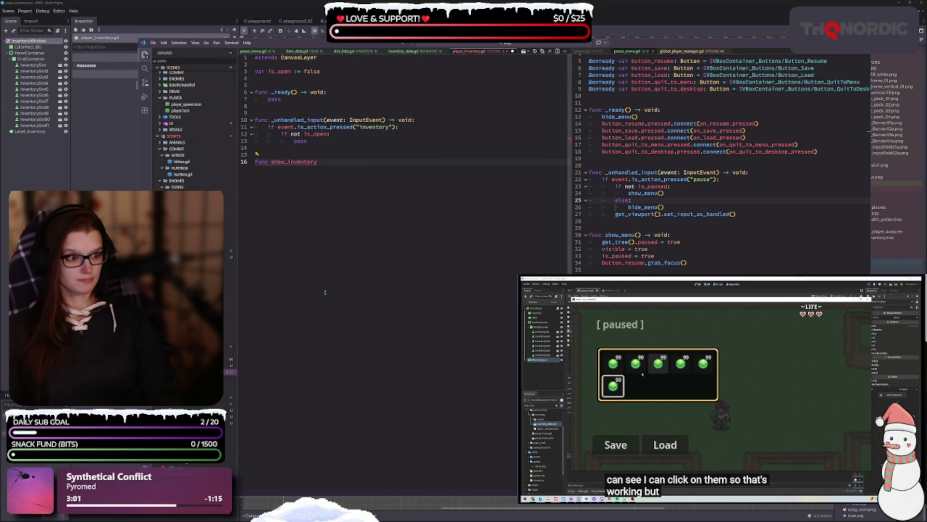
{"action": "type", "text": "-> void:"}
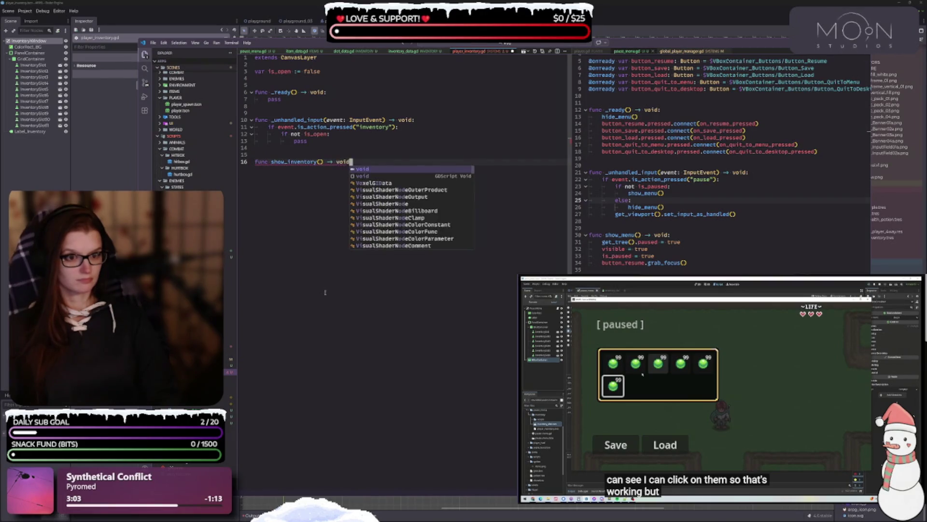
{"action": "key", "text": "Return"}
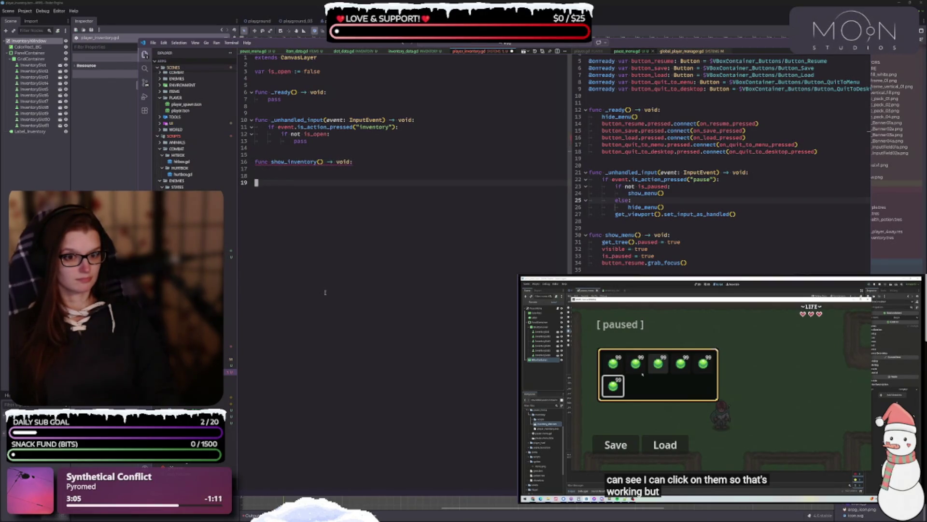
Put pass in show_inventory and add a 'func hide_inventory() -> void:' stub with pass
{"action": "type", "text": "pass"}
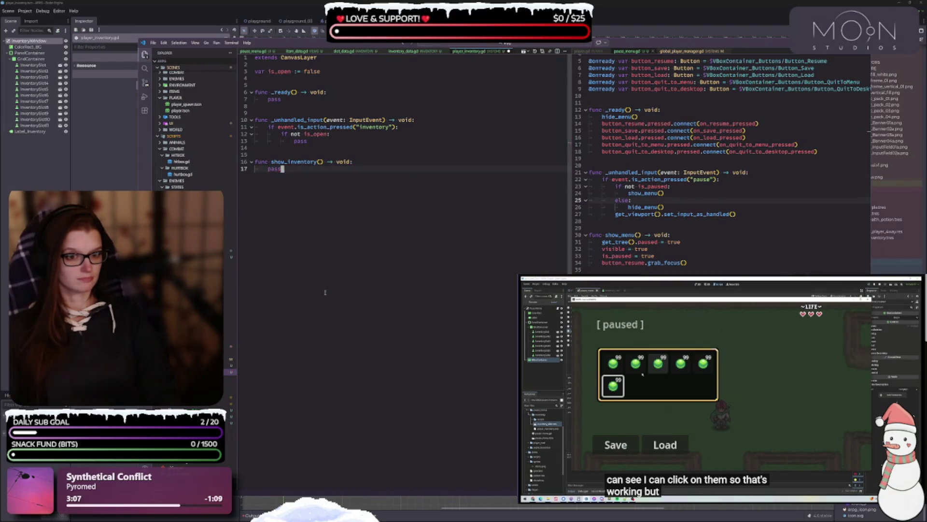
{"action": "key", "text": "Return"}
{"action": "key", "text": "Return"}
{"action": "key", "text": "Return"}
{"action": "type", "text": "func hide_"}
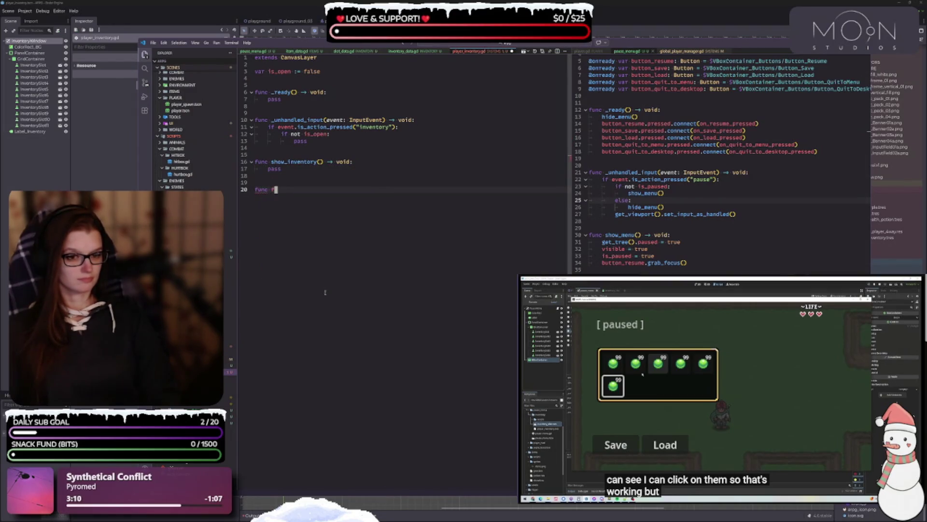
{"action": "type", "text": "inventory() "}
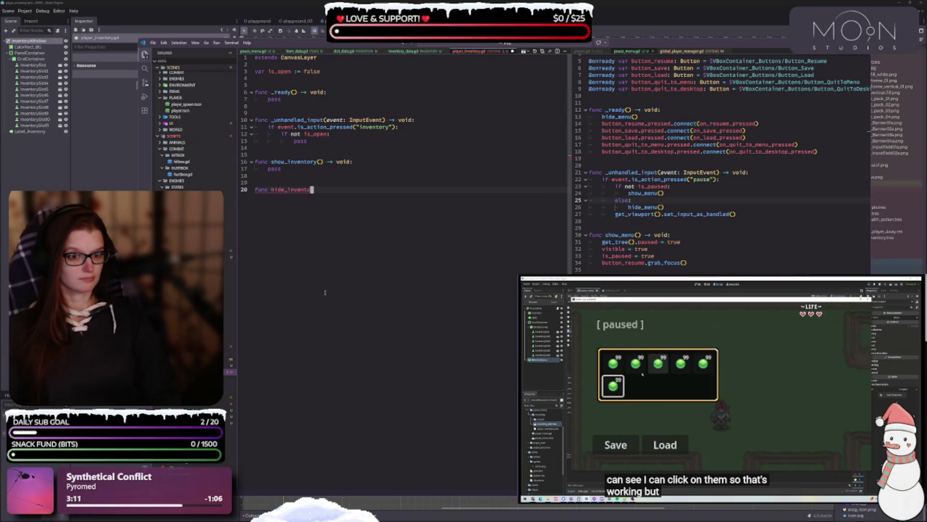
{"action": "type", "text": "-> void:"}
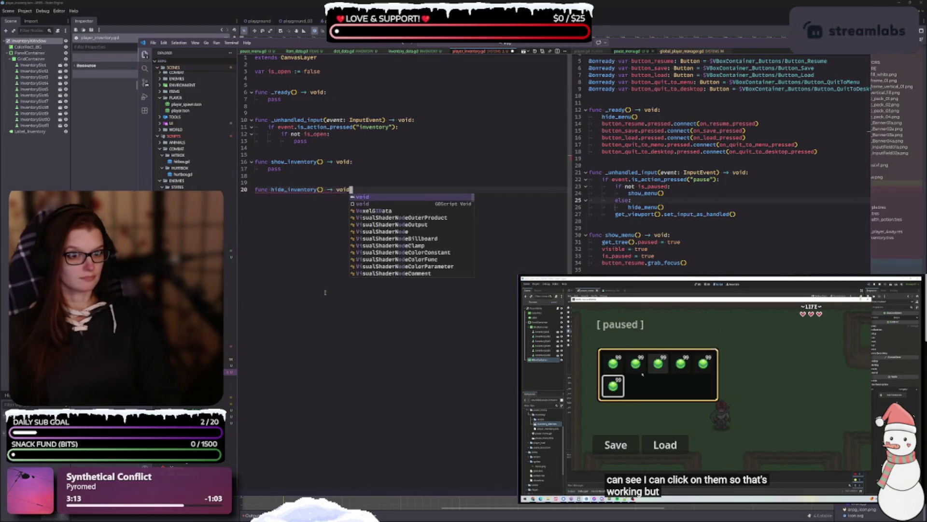
{"action": "key", "text": "Return"}
{"action": "type", "text": "pa"}
{"action": "key", "text": "Return"}
{"action": "key", "text": "Return"}
{"action": "key", "text": "Return"}
{"action": "key", "text": "Return"}
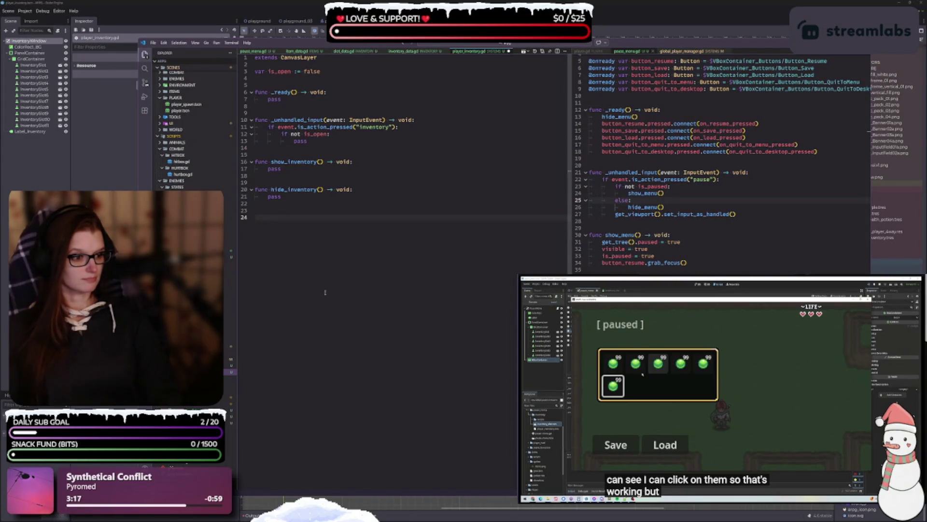
{"action": "scroll", "coordinate": [719, 160], "scroll_direction": "down", "scroll_amount": 2}
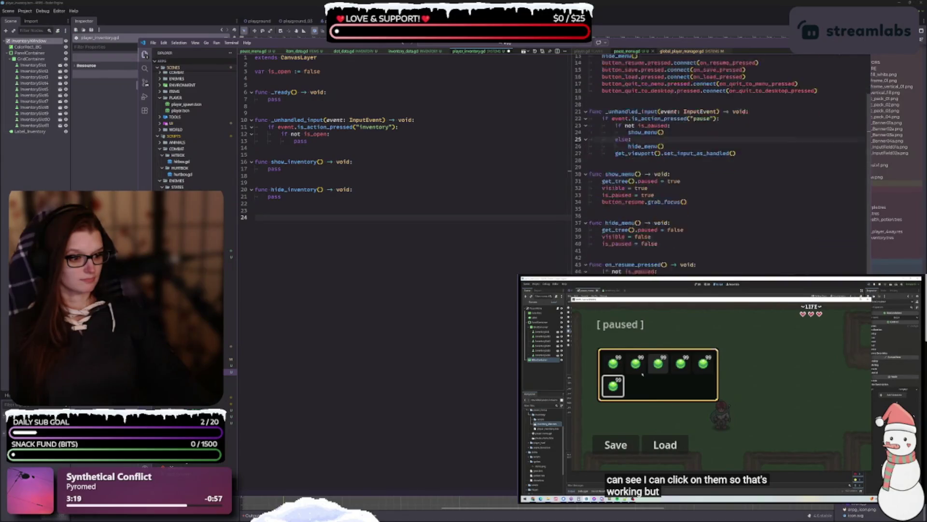
{"action": "scroll", "coordinate": [720, 159], "scroll_direction": "up", "scroll_amount": 3}
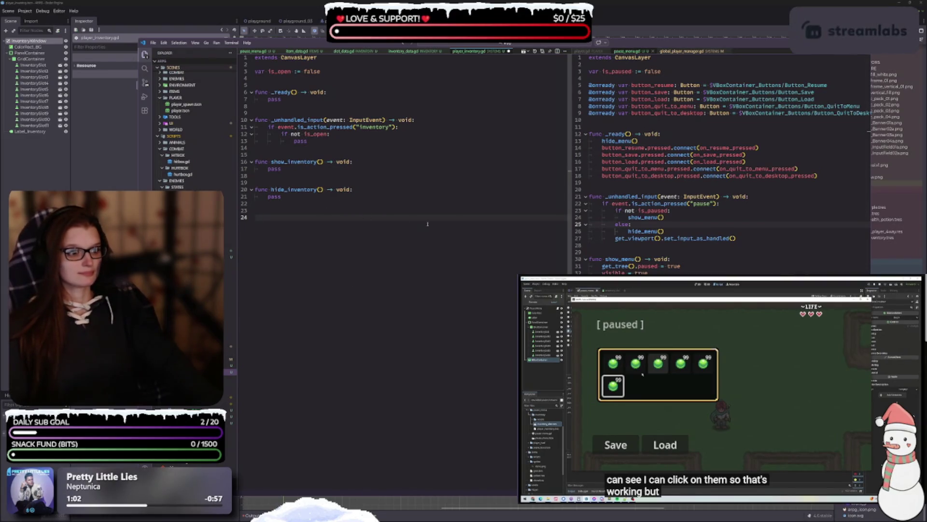
Delete the placeholder pass on line 13 inside the not is_open check
{"action": "left_click", "coordinate": [428, 143]}
{"action": "key", "text": "BackSpace"}
{"action": "key", "text": "BackSpace"}
{"action": "key", "text": "BackSpace"}
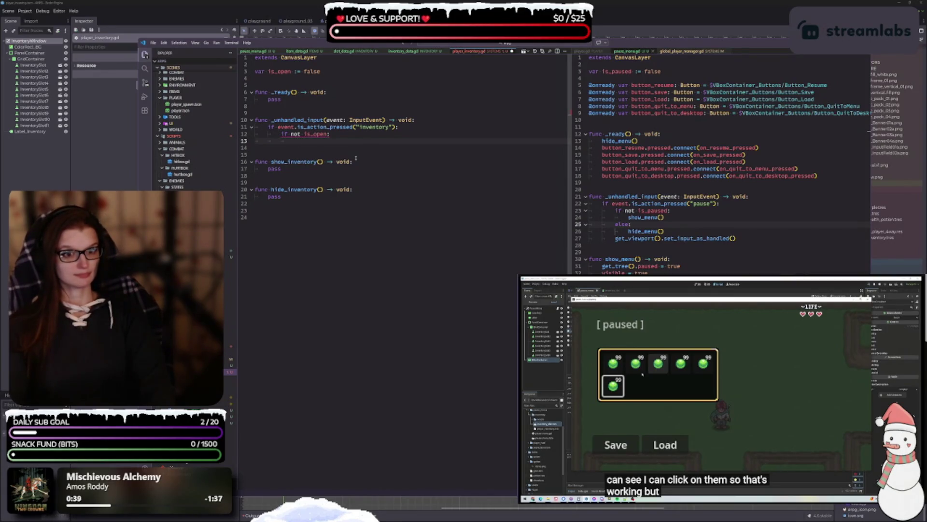
Call show_inventory() in the if branch and hide_inventory() under a new else branch
{"action": "type", "text": "show"}
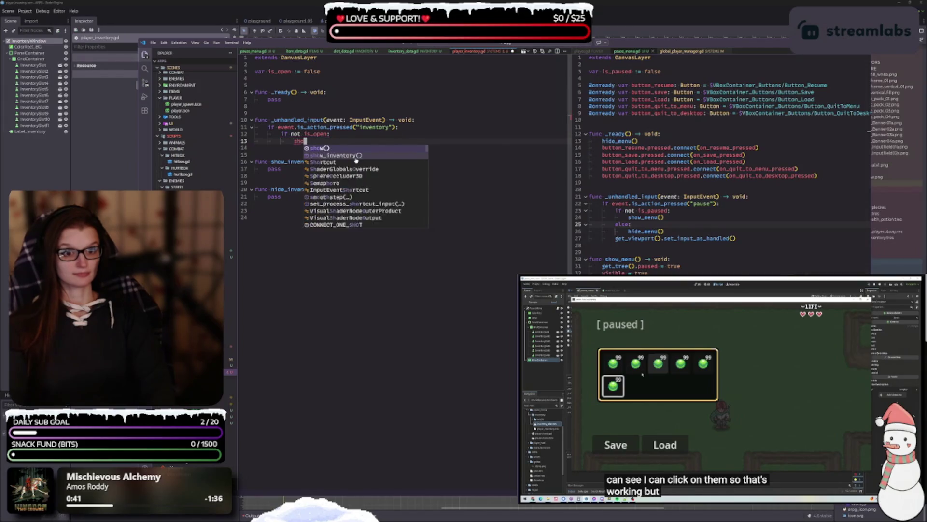
{"action": "left_click", "coordinate": [356, 157]}
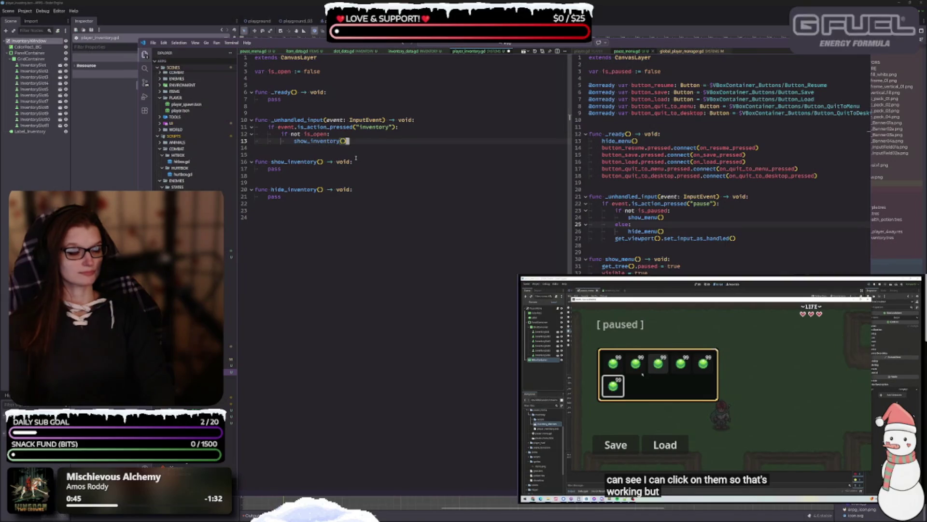
{"action": "key", "text": "Return"}
{"action": "key", "text": "BackSpace"}
{"action": "type", "text": "else:"}
{"action": "key", "text": "Return"}
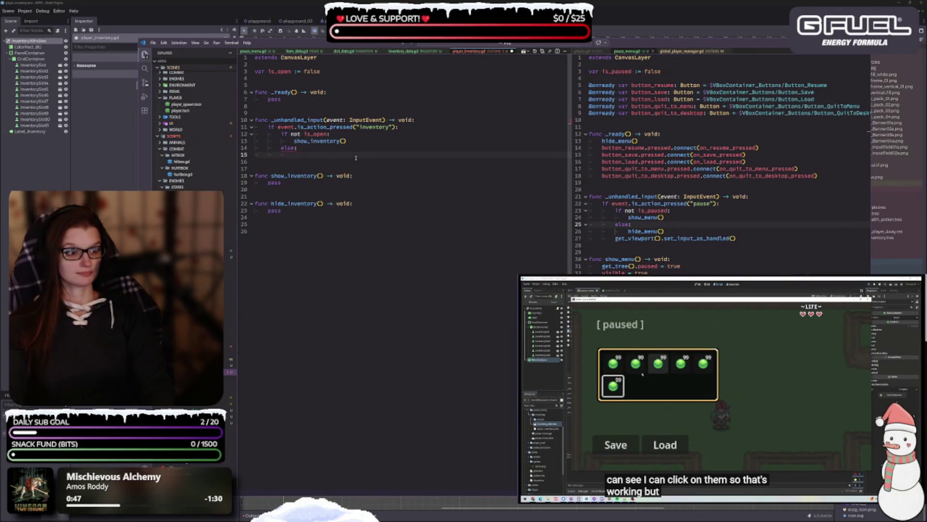
{"action": "type", "text": "hide"}
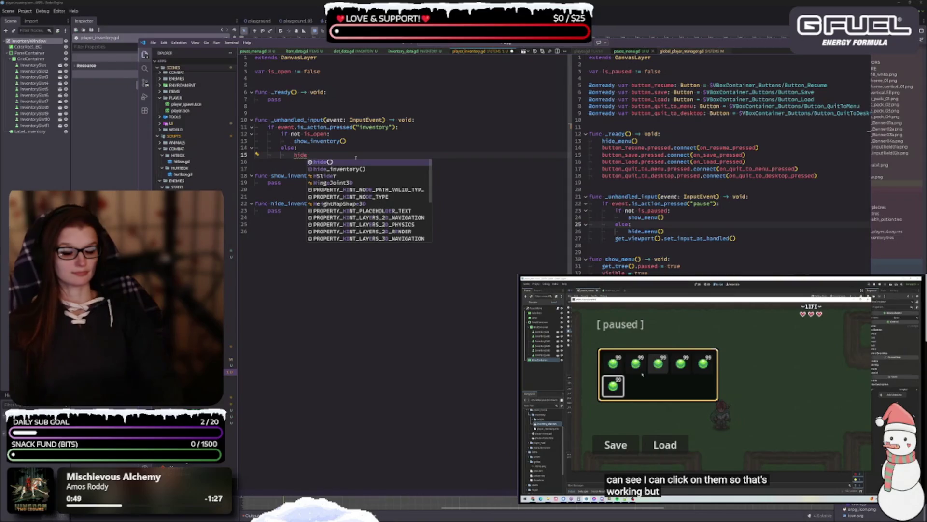
{"action": "key", "text": "Return"}
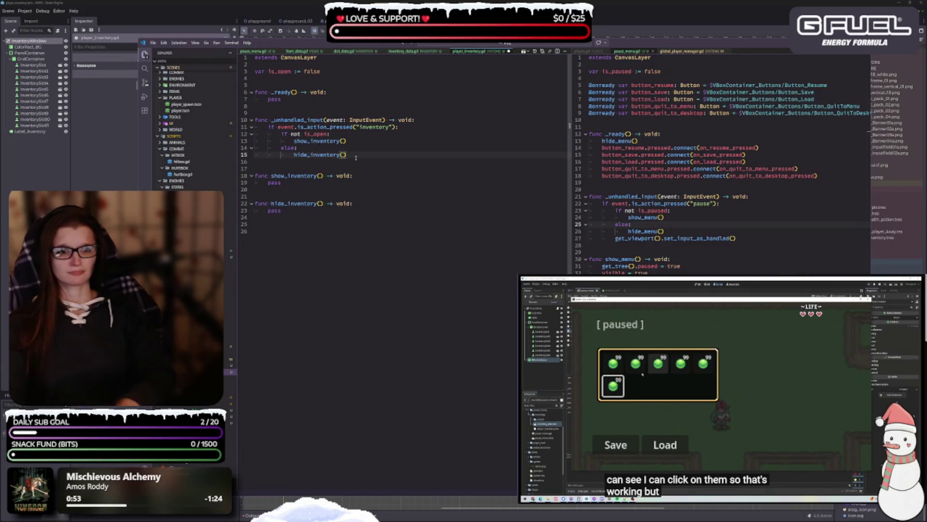
{"action": "key", "text": "Return"}
{"action": "key", "text": "BackSpace"}
{"action": "key", "text": "BackSpace"}
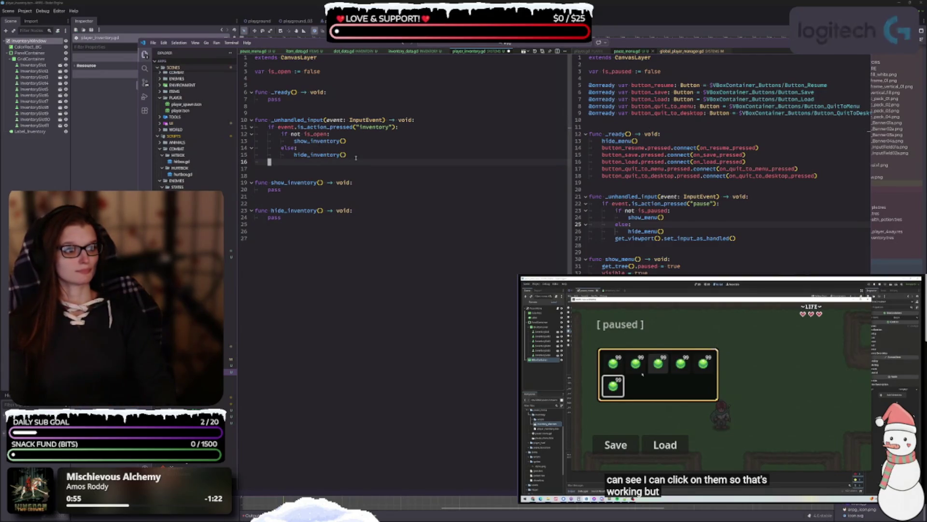
Add get_viewport().set_input_as_handled() inside the inventory action check and save the script
{"action": "key", "text": "Tab"}
{"action": "type", "text": "get"}
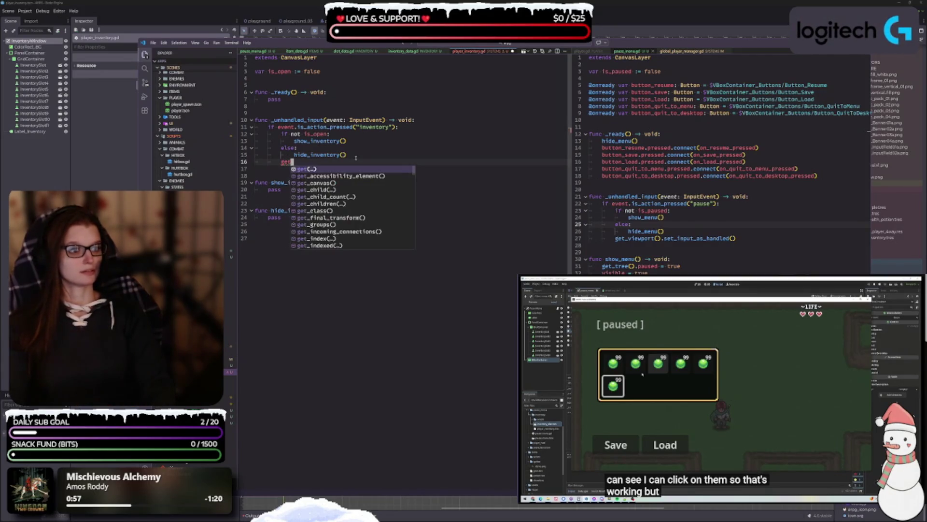
{"action": "type", "text": "_vi"}
{"action": "key", "text": "Return"}
{"action": "type", "text": ".set"}
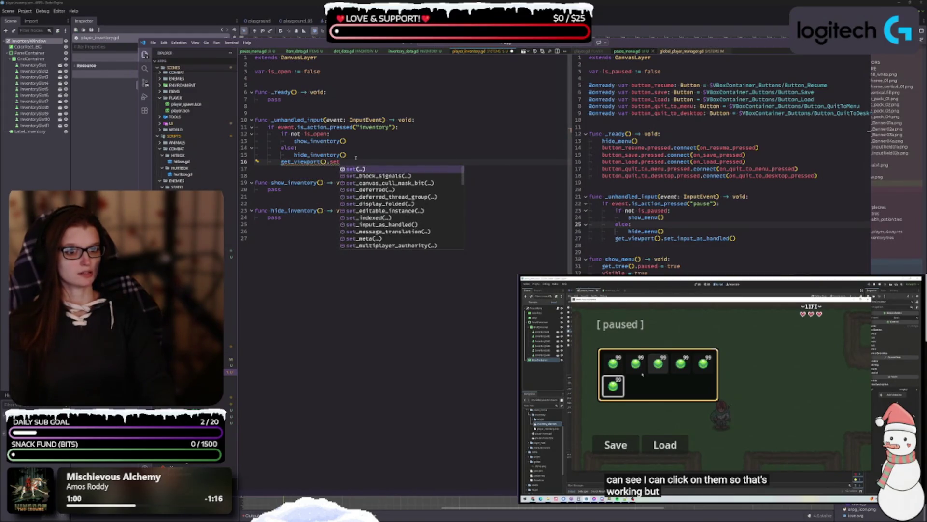
{"action": "key", "text": "Down"}
{"action": "key", "text": "Down"}
{"action": "key", "text": "Down"}
{"action": "key", "text": "Down"}
{"action": "key", "text": "Down"}
{"action": "key", "text": "Down"}
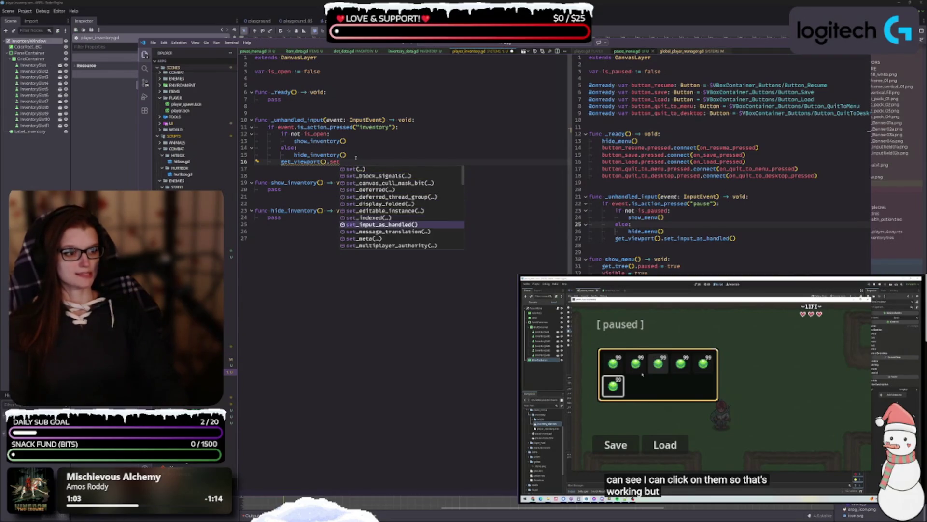
{"action": "key", "text": "Return"}
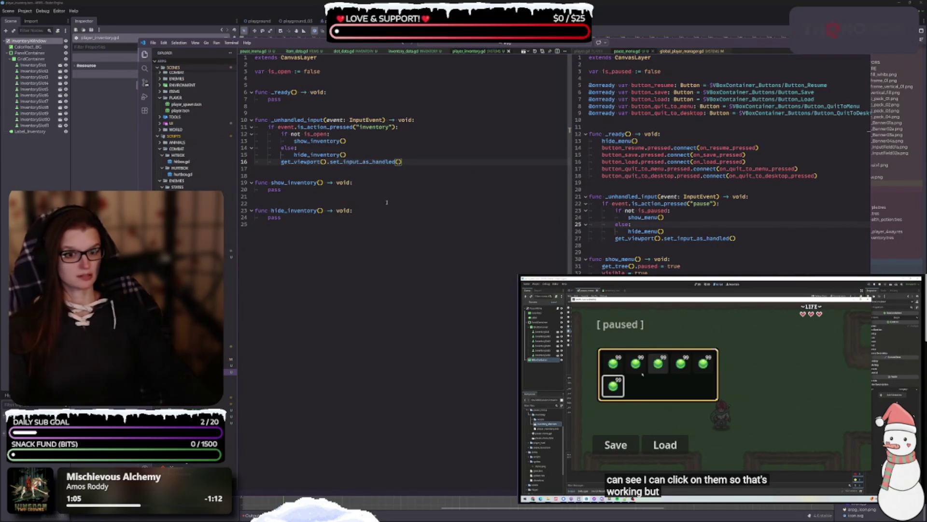
{"action": "key", "text": "ctrl+s"}
{"action": "scroll", "coordinate": [720, 159], "scroll_direction": "down", "scroll_amount": 1}
{"action": "scroll", "coordinate": [724, 165], "scroll_direction": "down", "scroll_amount": 3}
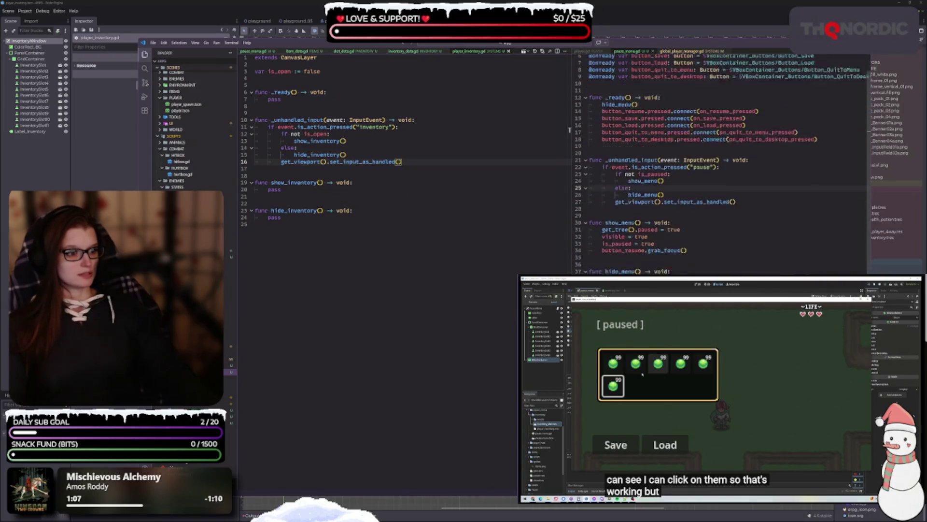
Replace show_inventory's pass with 'get_tree().paused = true'
{"action": "double_click", "coordinate": [275, 189]}
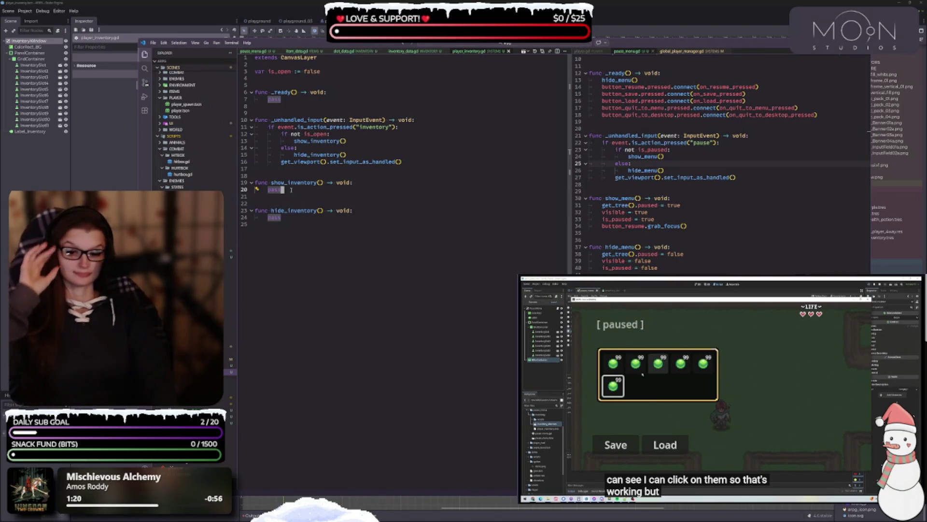
{"action": "key", "text": "BackSpace"}
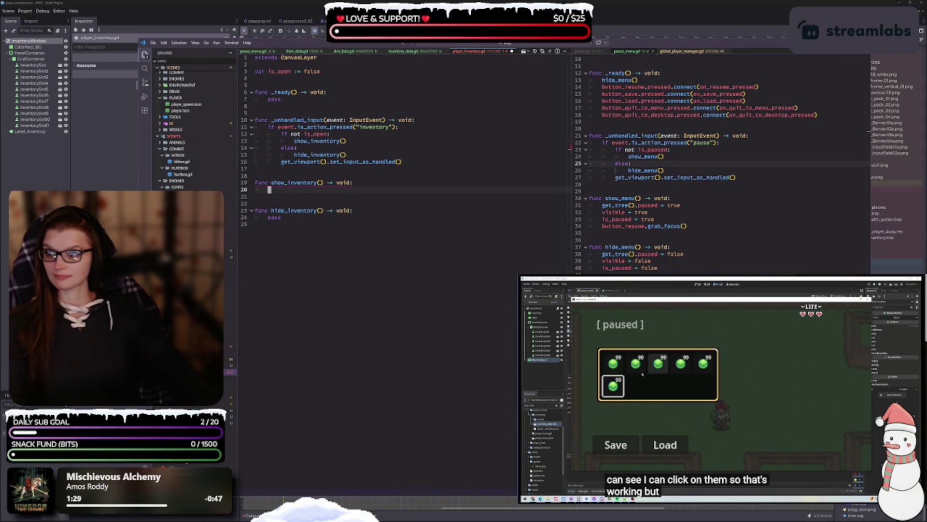
{"action": "mouse_move", "coordinate": [298, 185]}
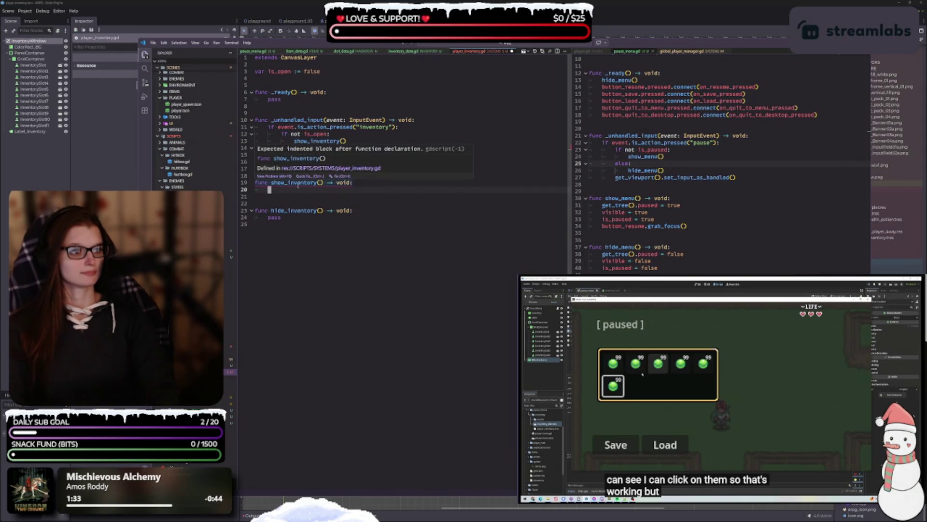
{"action": "type", "text": "get_tree"}
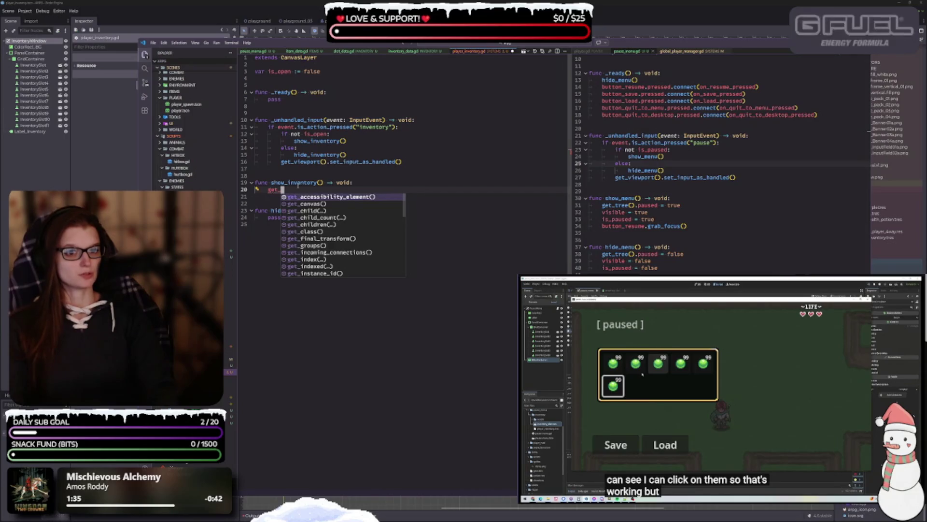
{"action": "key", "text": "Return"}
{"action": "type", "text": "."}
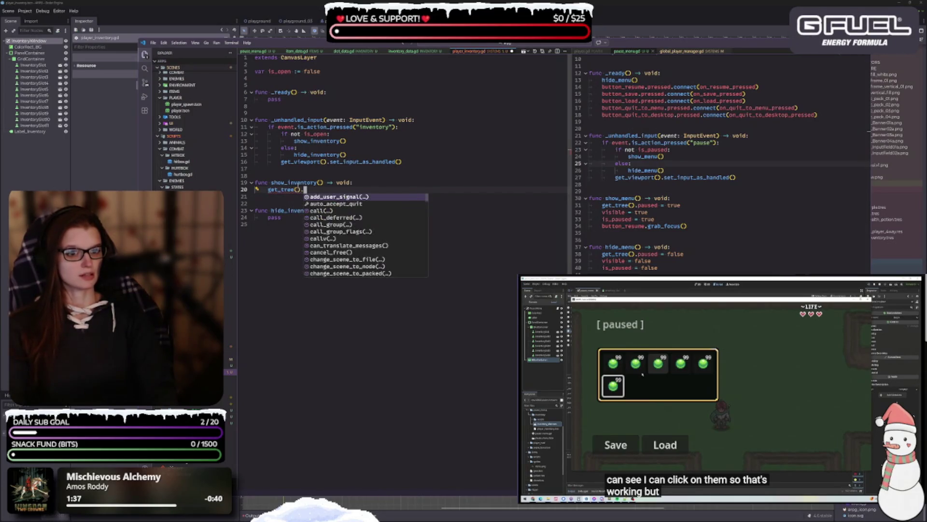
{"action": "type", "text": "pa"}
{"action": "key", "text": "Return"}
{"action": "type", "text": "="}
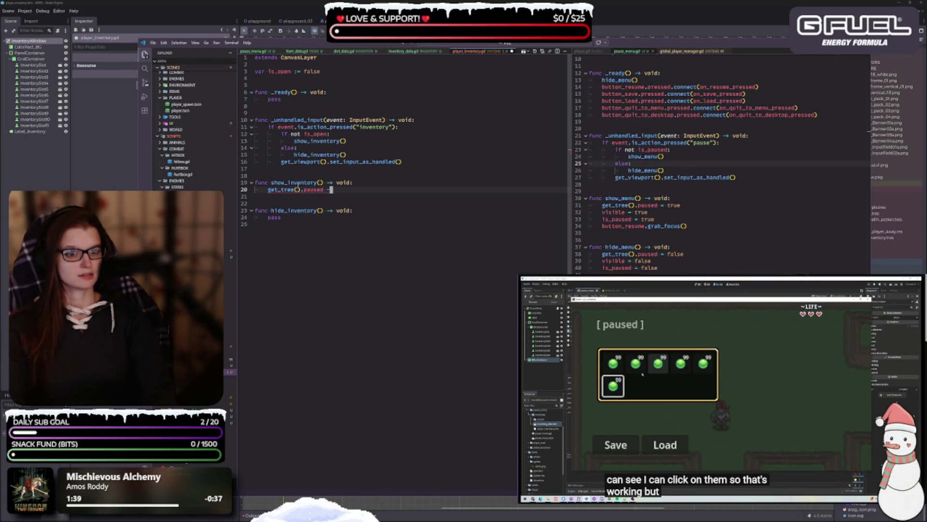
{"action": "type", "text": " true"}
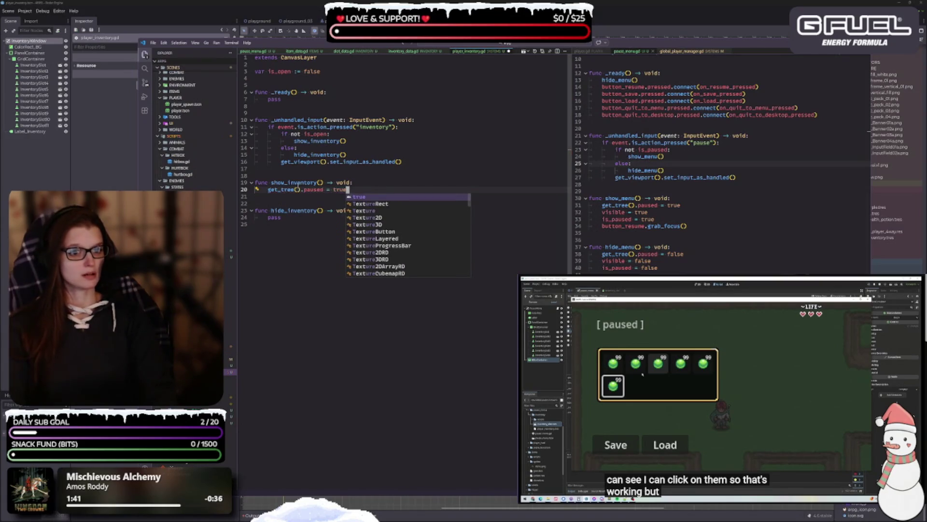
{"action": "key", "text": "Escape"}
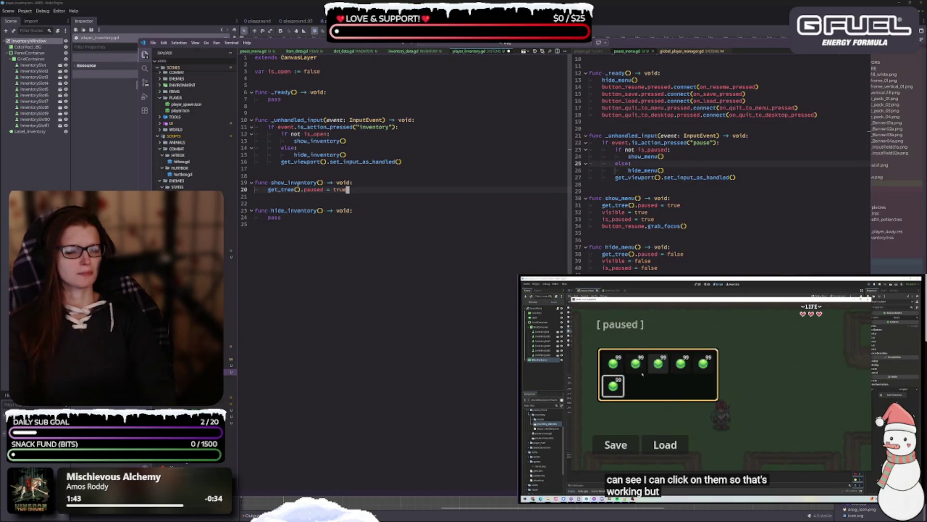
Add 'visible = true' and 'is_open = true' to show_inventory and save player_inventory.gd
{"action": "key", "text": "Return"}
{"action": "type", "text": "visible ="}
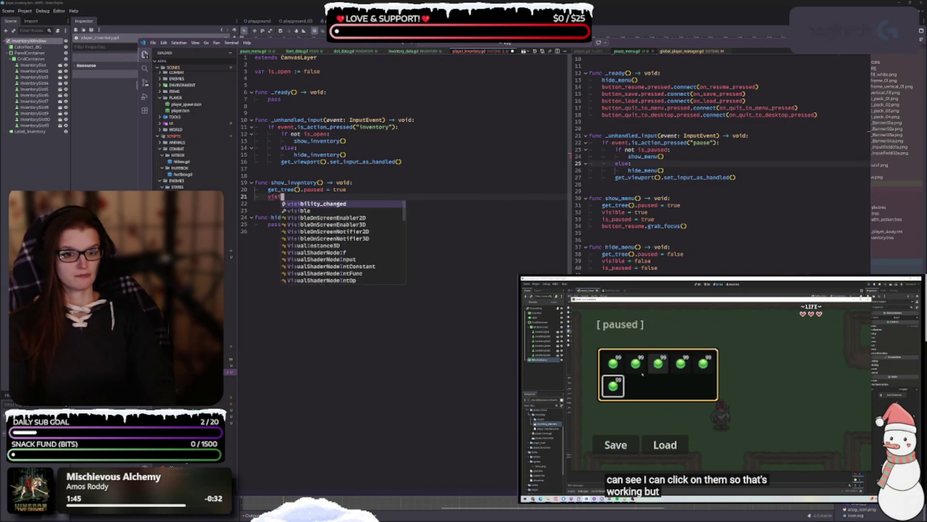
{"action": "type", "text": " true"}
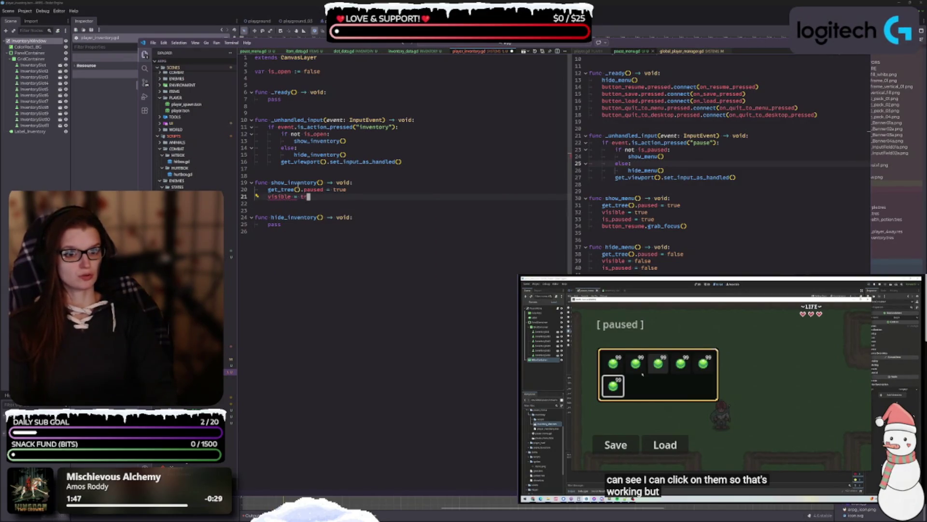
{"action": "key", "text": "Return"}
{"action": "type", "text": "s_open"}
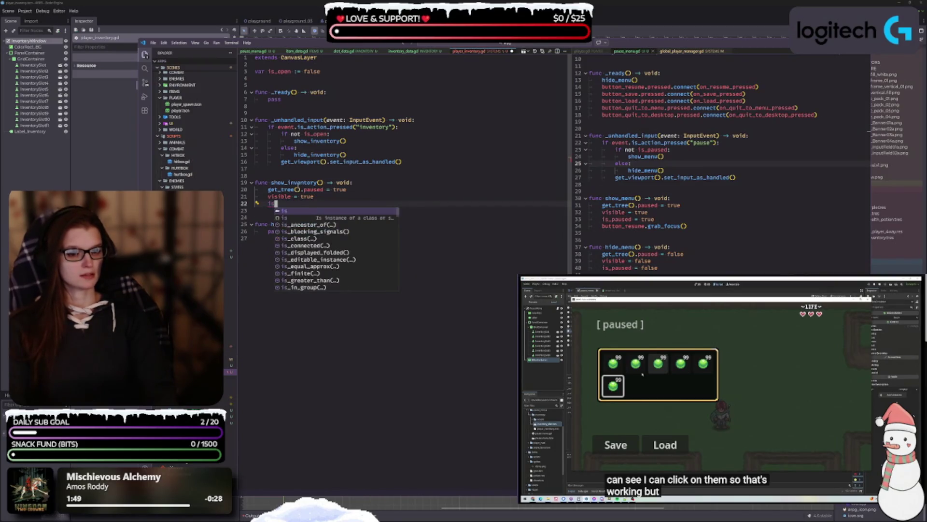
{"action": "type", "text": " = true"}
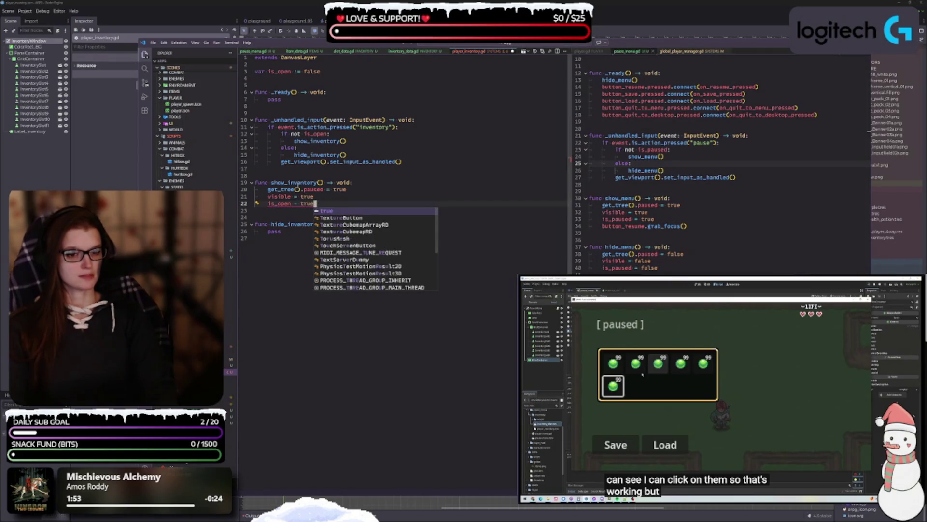
{"action": "key", "text": "Return"}
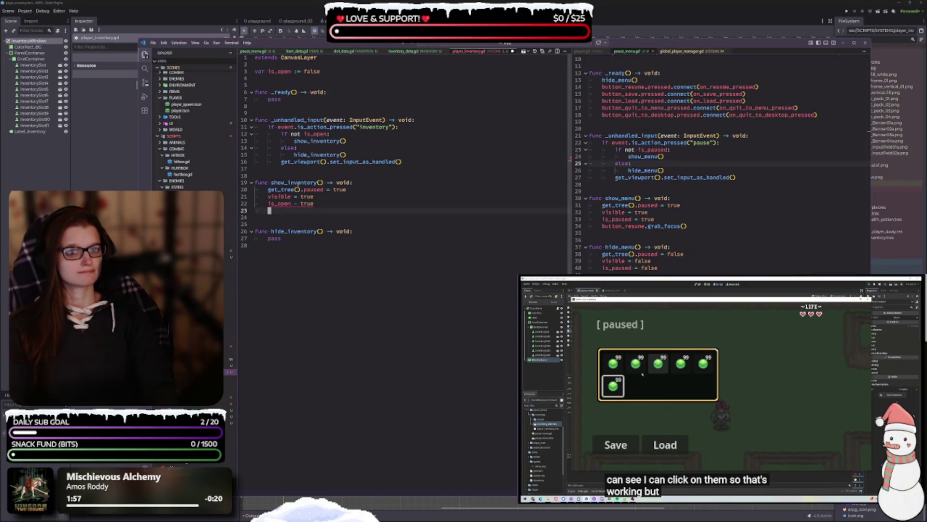
{"action": "key", "text": "BackSpace"}
{"action": "key", "text": "BackSpace"}
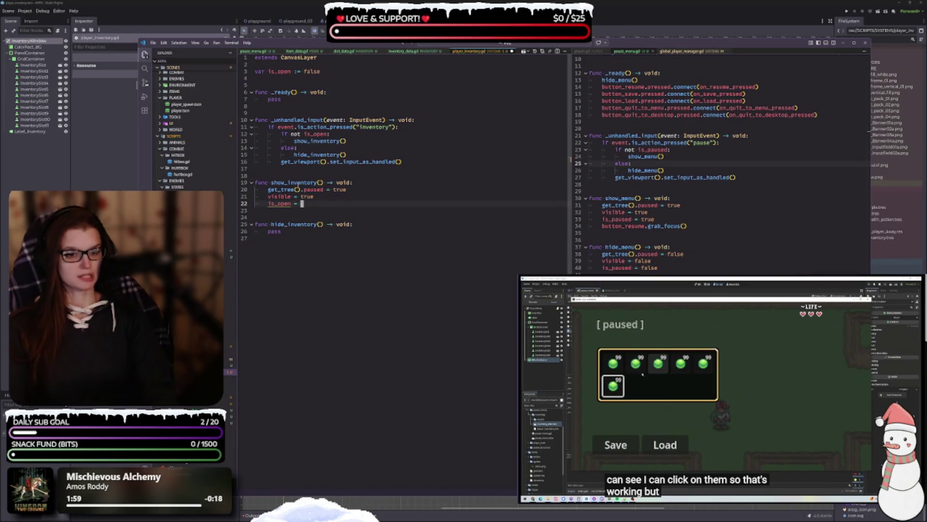
{"action": "type", "text": "true"}
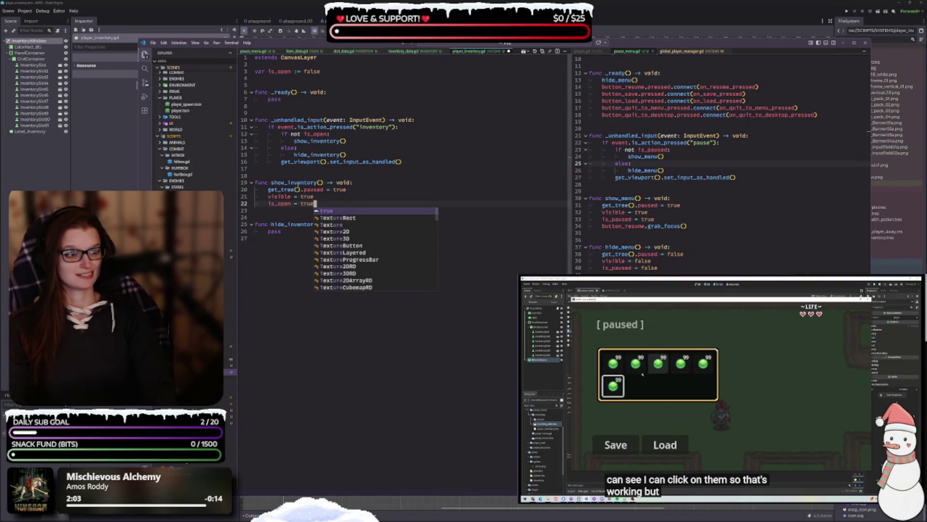
{"action": "key", "text": "Escape"}
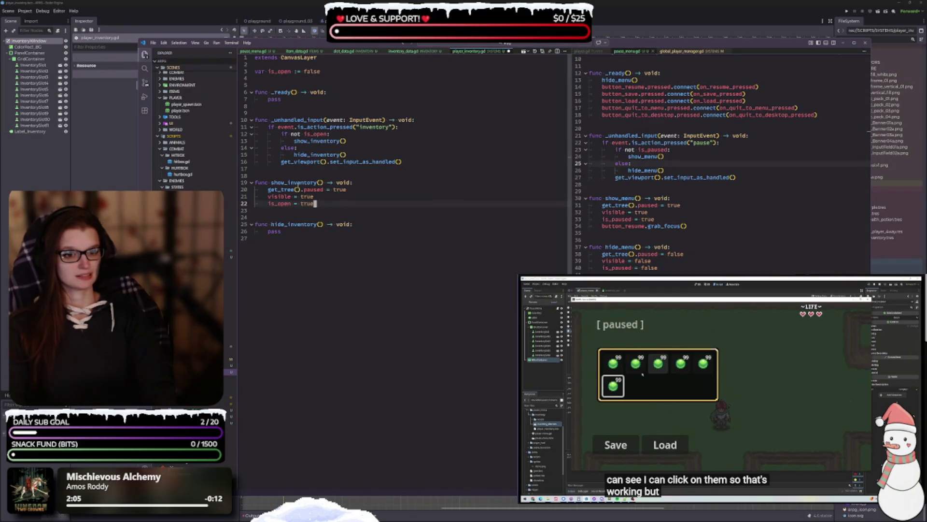
{"action": "key", "text": "ctrl+s"}
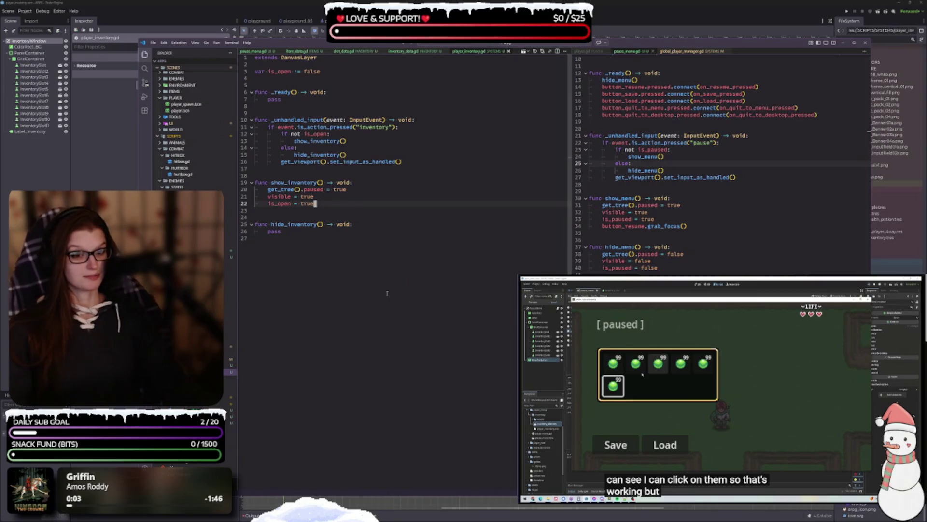
Delete the pass in hide_inventory and begin typing get_tree in its place
{"action": "left_click", "coordinate": [284, 250]}
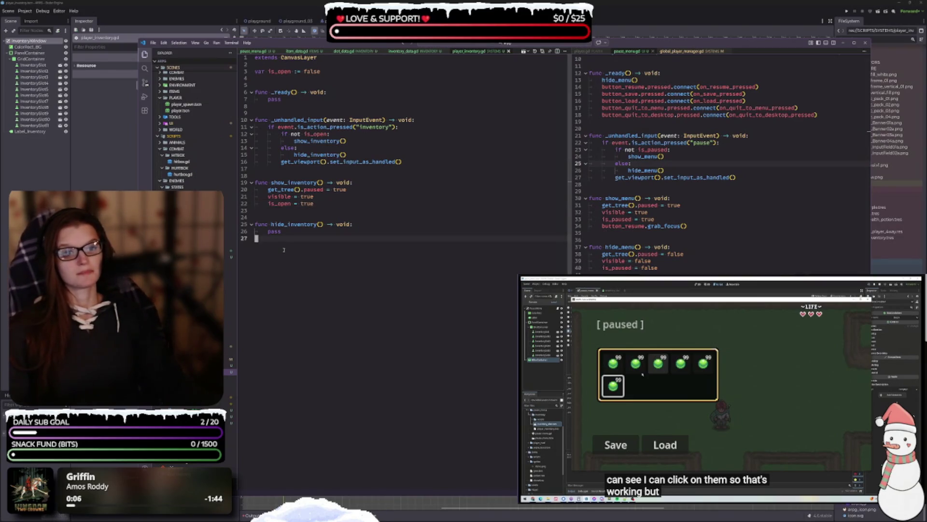
{"action": "left_click", "coordinate": [290, 231]}
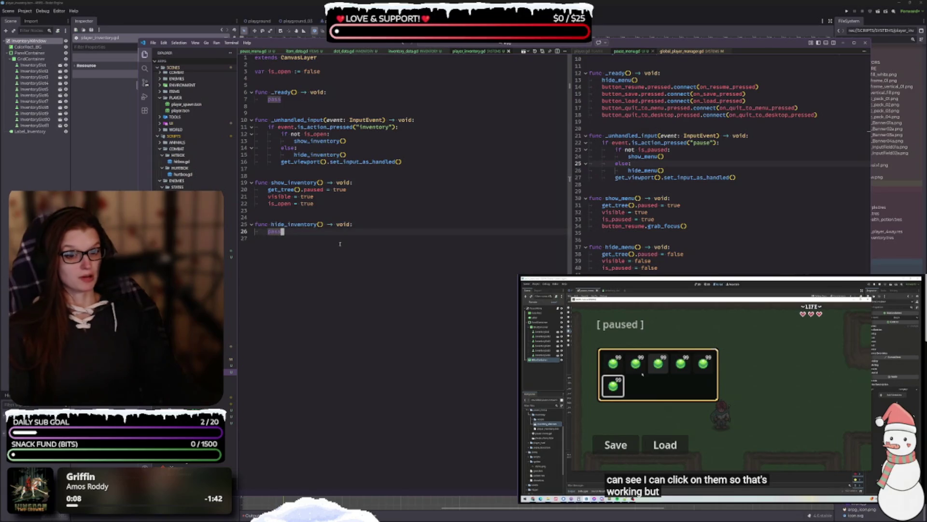
{"action": "key", "text": "BackSpace"}
{"action": "key", "text": "BackSpace"}
{"action": "key", "text": "BackSpace"}
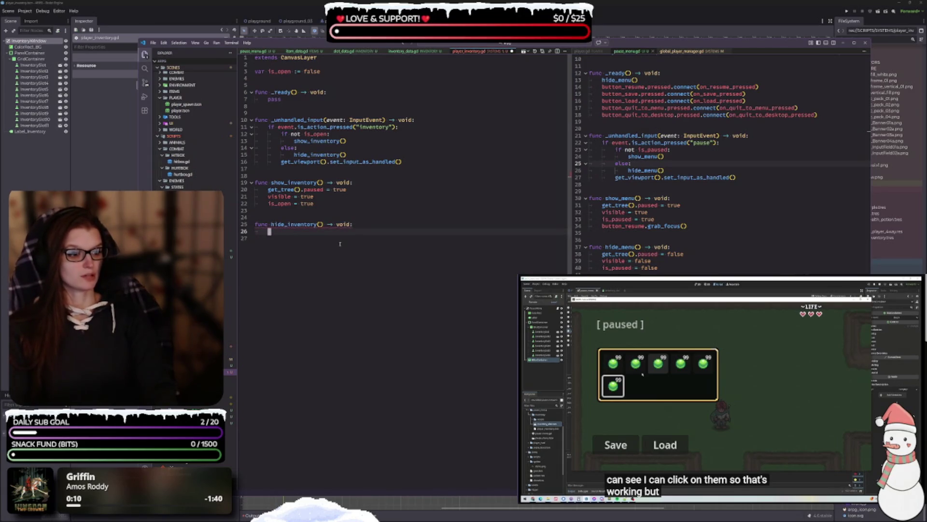
{"action": "type", "text": "get_tre"}
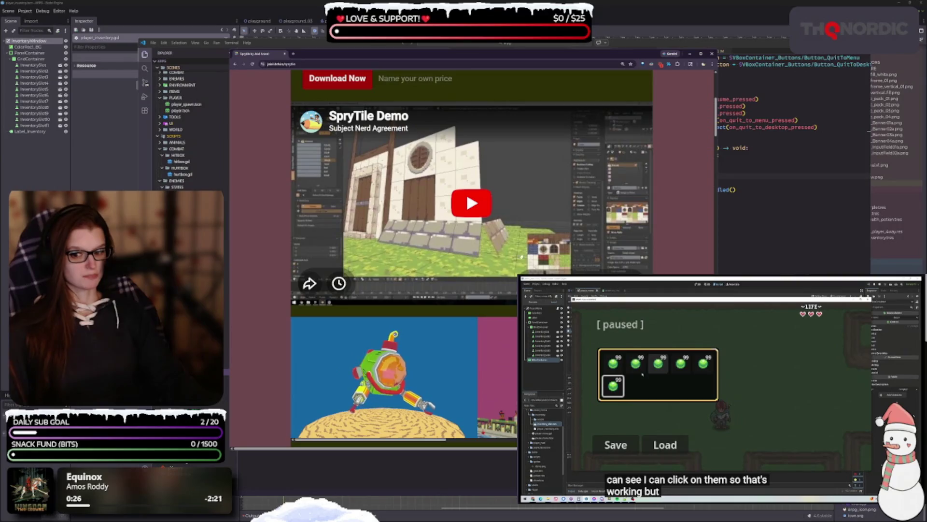
Scroll through the rest of the Sprytile itch.io page, then switch back to the code
{"action": "scroll", "coordinate": [487, 265], "scroll_direction": "down", "scroll_amount": 5}
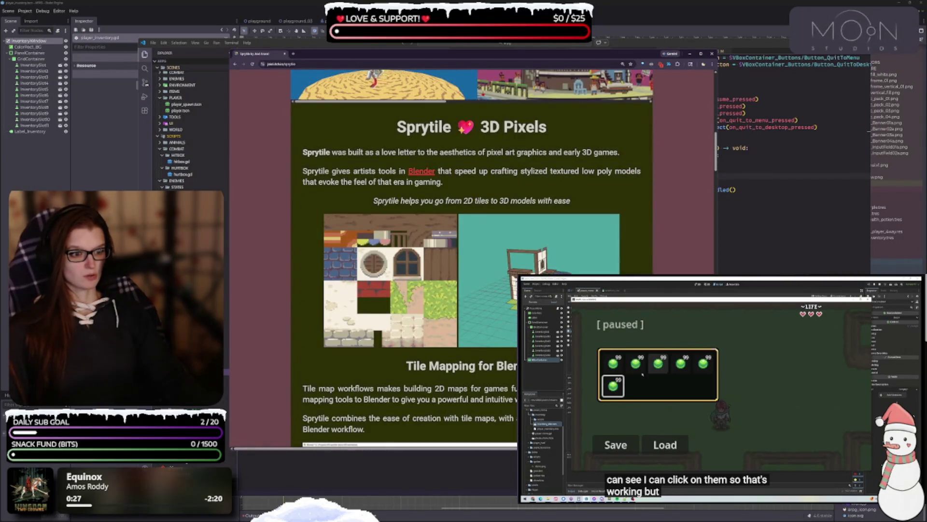
{"action": "scroll", "coordinate": [547, 265], "scroll_direction": "down", "scroll_amount": 2}
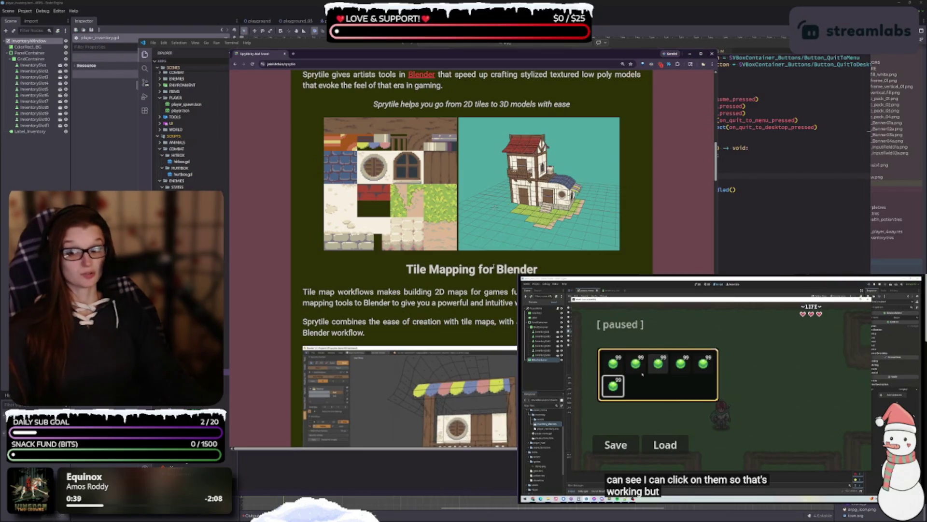
{"action": "scroll", "coordinate": [437, 260], "scroll_direction": "down", "scroll_amount": 6}
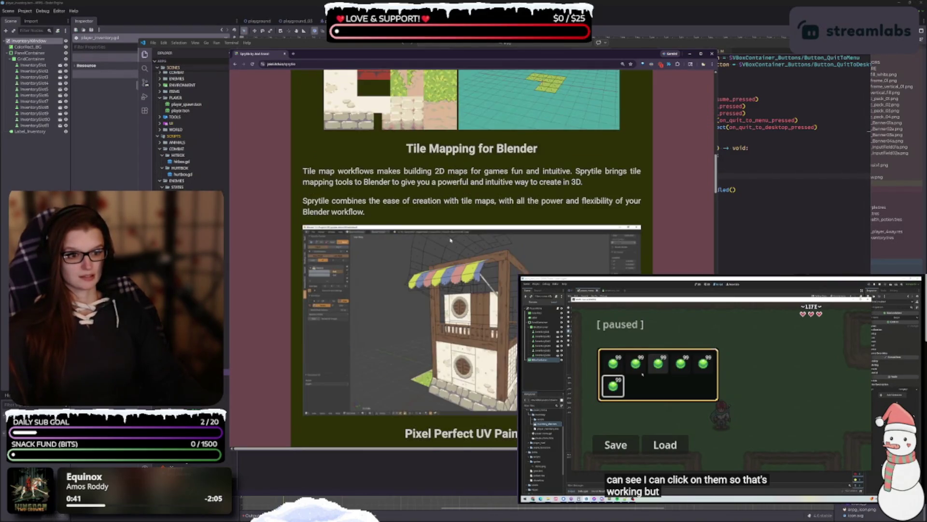
{"action": "scroll", "coordinate": [451, 240], "scroll_direction": "down", "scroll_amount": 3}
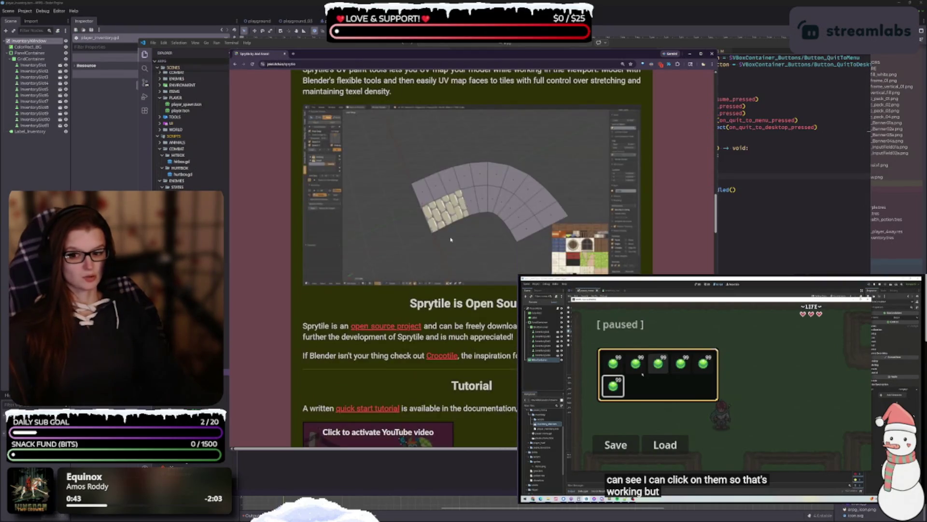
{"action": "key", "text": "alt+Tab"}
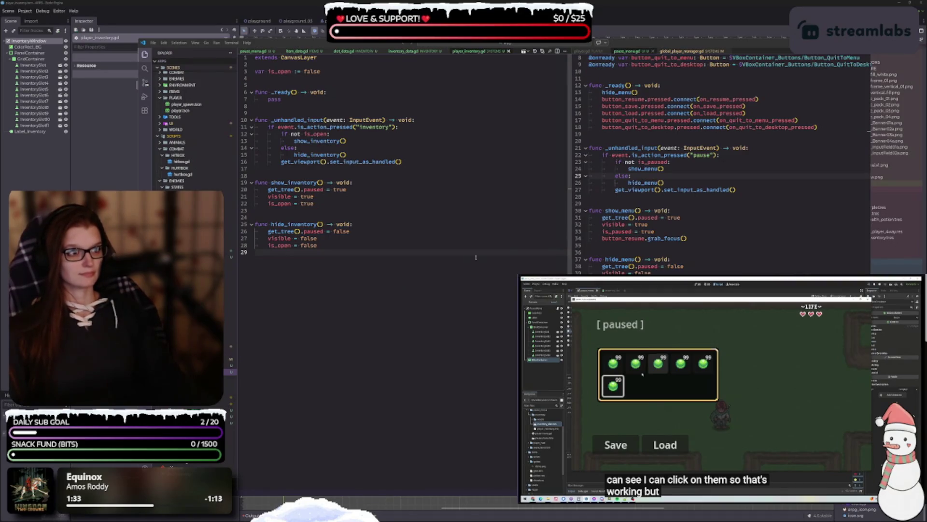
Replace the pass in _ready() on line 7 with a call to hide_inventory()
{"action": "scroll", "coordinate": [720, 164], "scroll_direction": "up", "scroll_amount": 3}
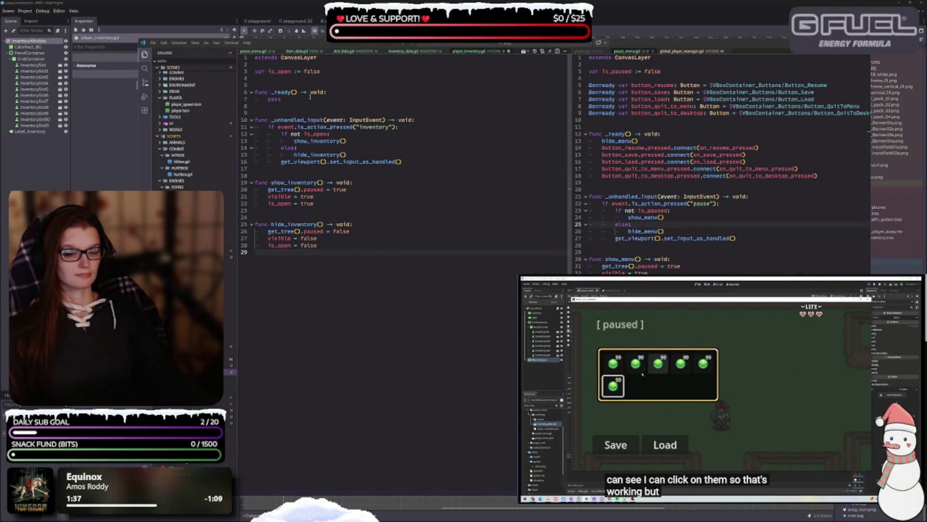
{"action": "left_click", "coordinate": [334, 91]}
{"action": "double_click", "coordinate": [276, 99]}
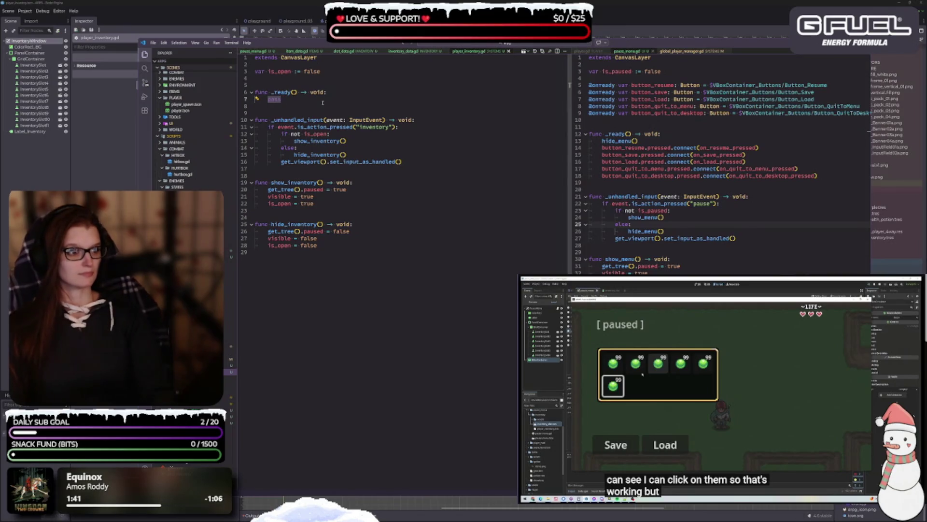
{"action": "type", "text": "hide_in"}
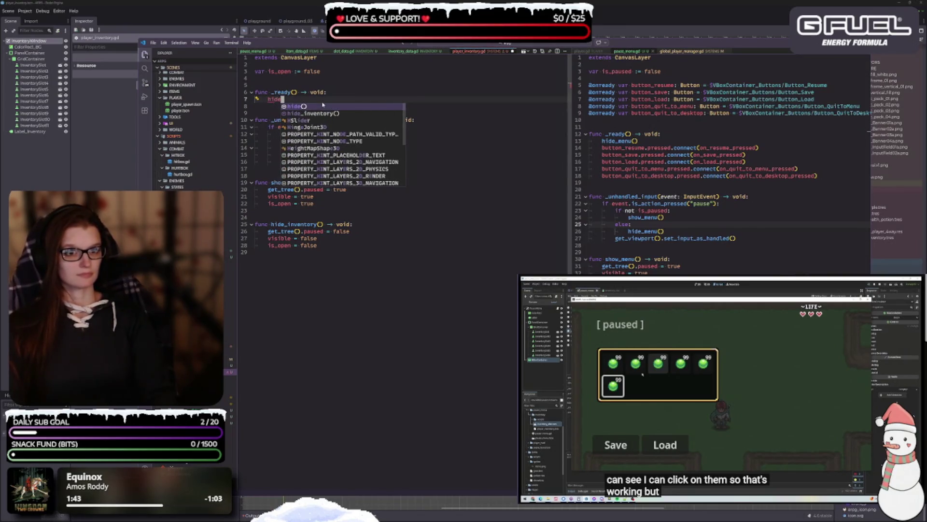
{"action": "key", "text": "Return"}
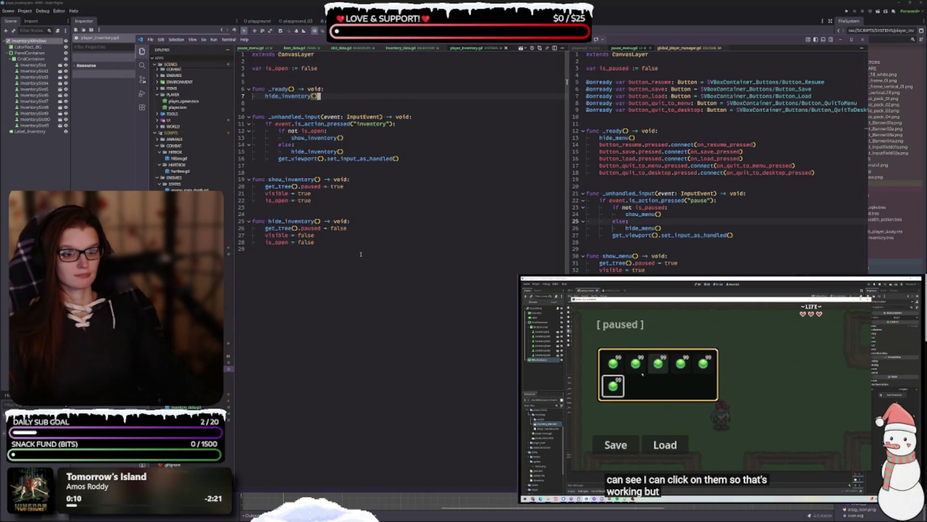
Return from VS Code to the Godot editor showing the inventory window scene
{"action": "left_click", "coordinate": [353, 241]}
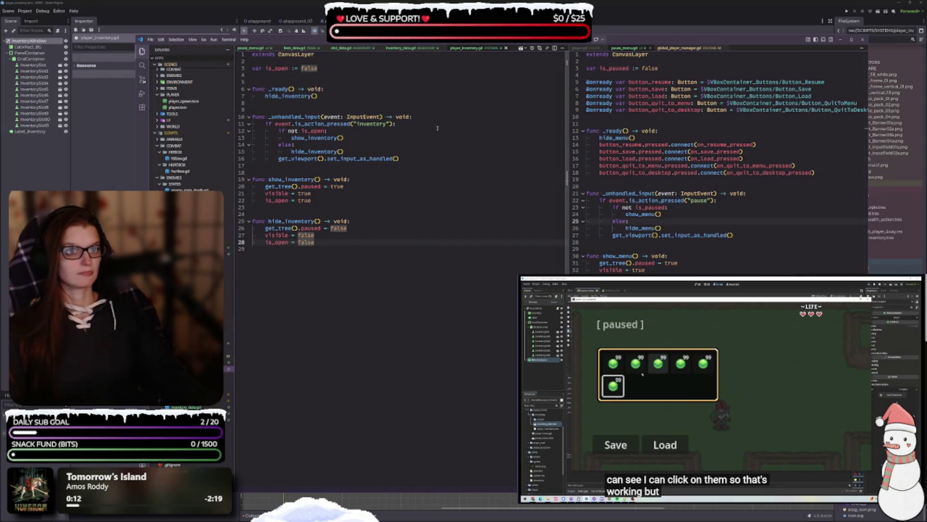
{"action": "key", "text": "alt+Tab"}
{"action": "scroll", "coordinate": [474, 235], "scroll_direction": "up", "scroll_amount": 2}
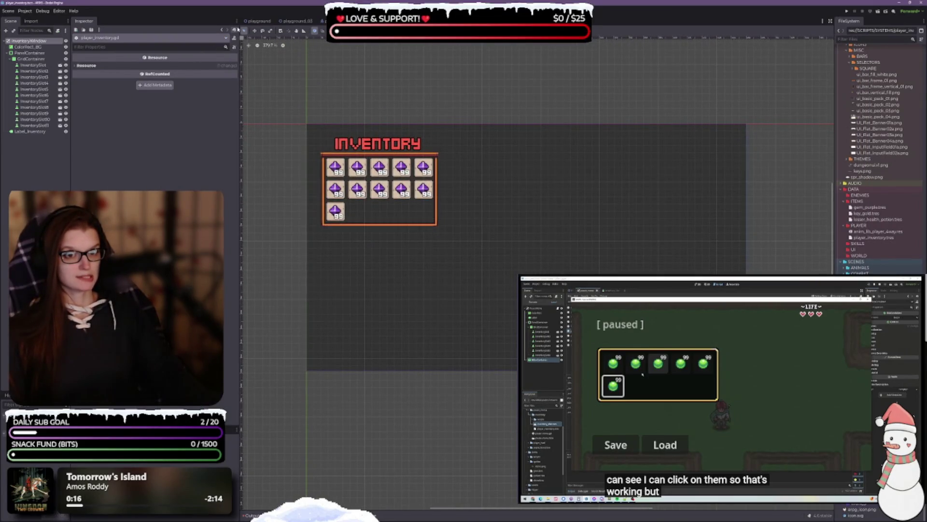
Run the playground scene with F6, walk the player down, then close the game window
{"action": "left_click", "coordinate": [258, 21]}
{"action": "left_click_drag", "start_coordinate": [384, 219], "coordinate": [432, 234]}
{"action": "key", "text": "F6"}
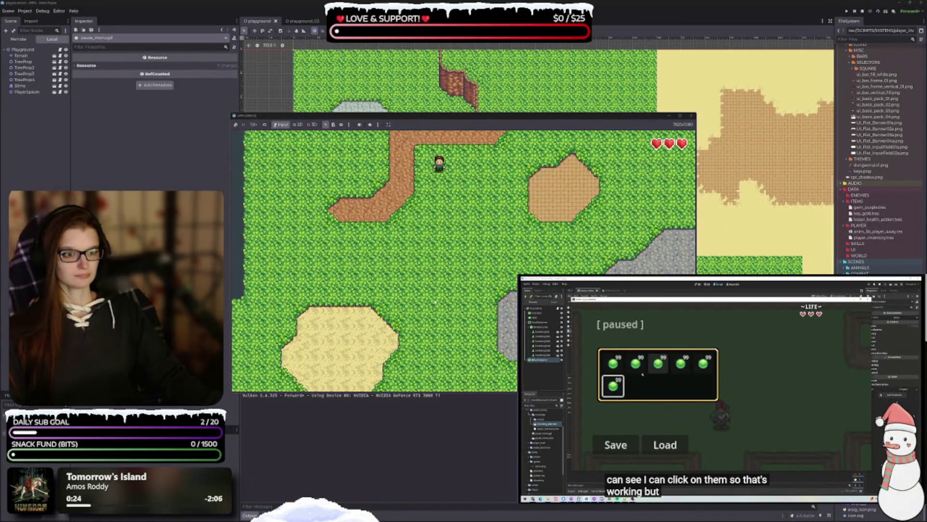
{"action": "key", "text": "Down"}
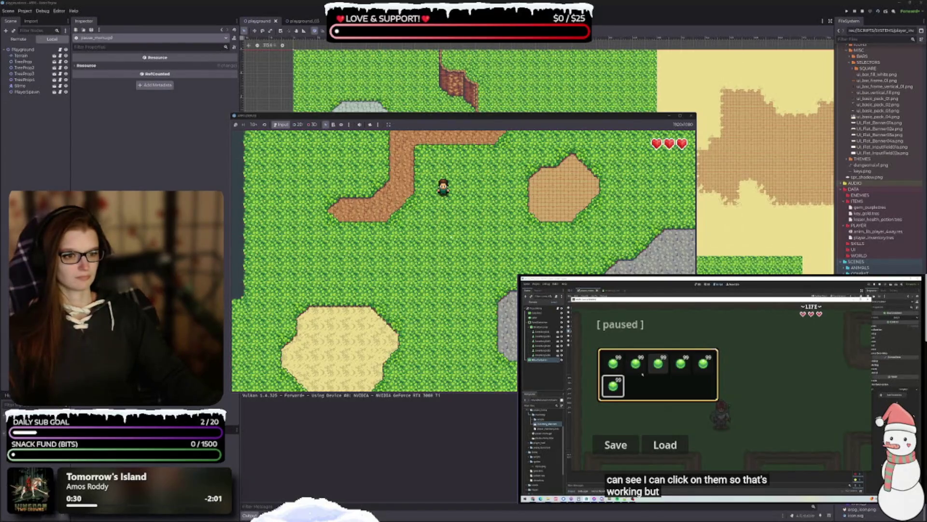
{"action": "left_click_drag", "start_coordinate": [256, 117], "coordinate": [269, 124]}
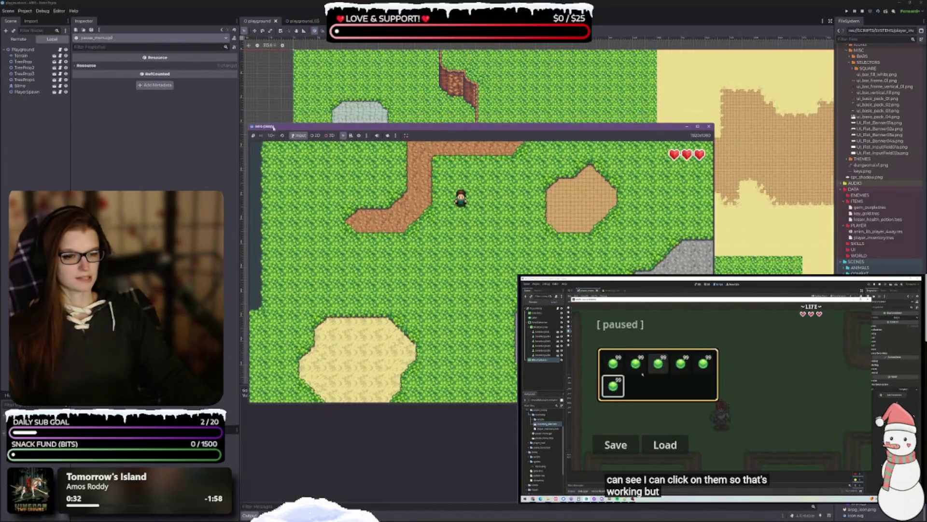
{"action": "left_click", "coordinate": [705, 124]}
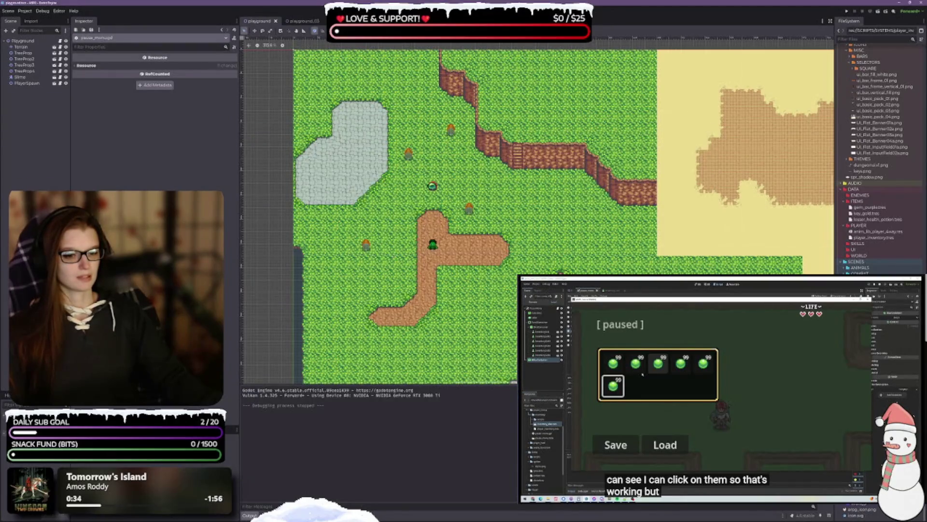
In Project Settings' Autoload list, move PlayerInventory above PauseMenu, then view the pause_menu scene
{"action": "left_click", "coordinate": [269, 514]}
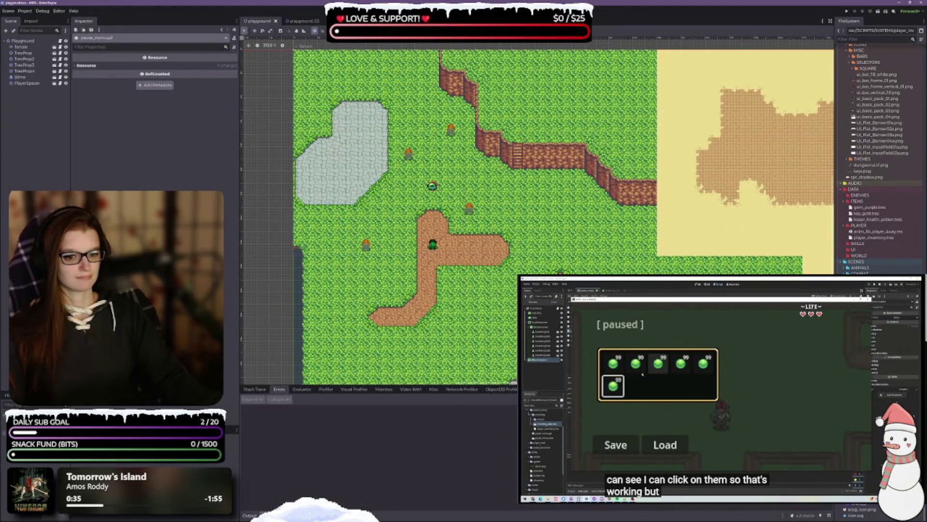
{"action": "left_click", "coordinate": [249, 515]}
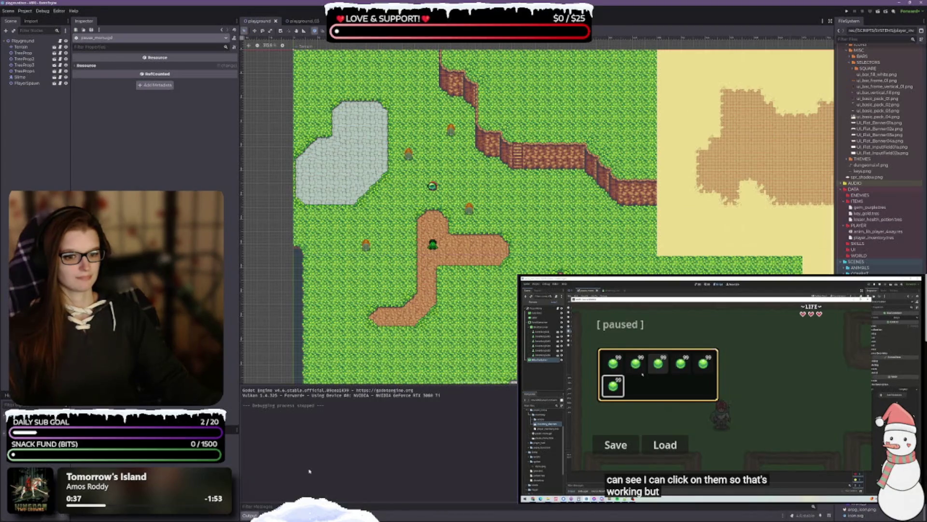
{"action": "left_click", "coordinate": [25, 11]}
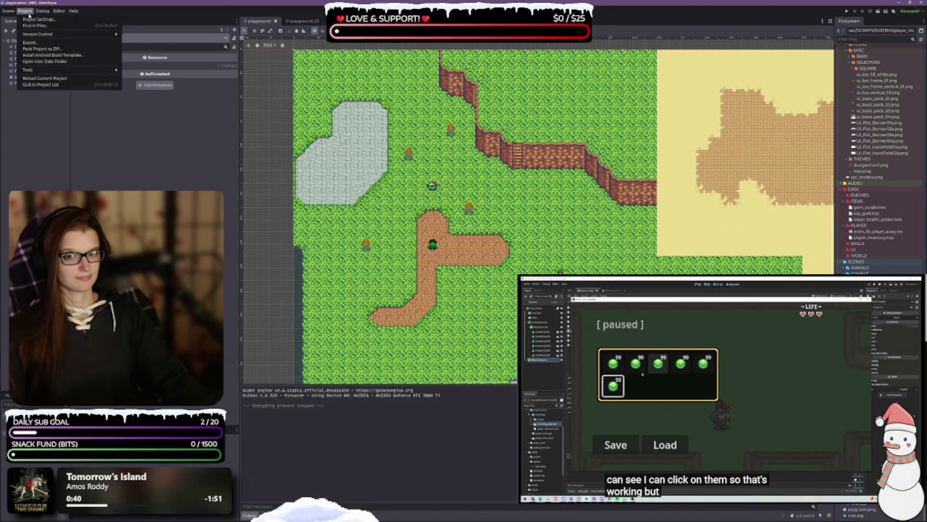
{"action": "left_click", "coordinate": [38, 20]}
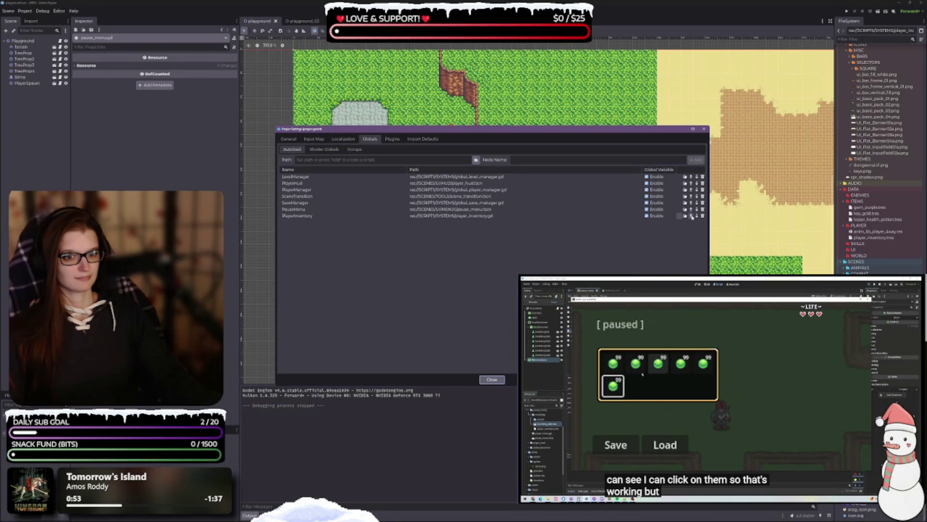
{"action": "left_click", "coordinate": [692, 216]}
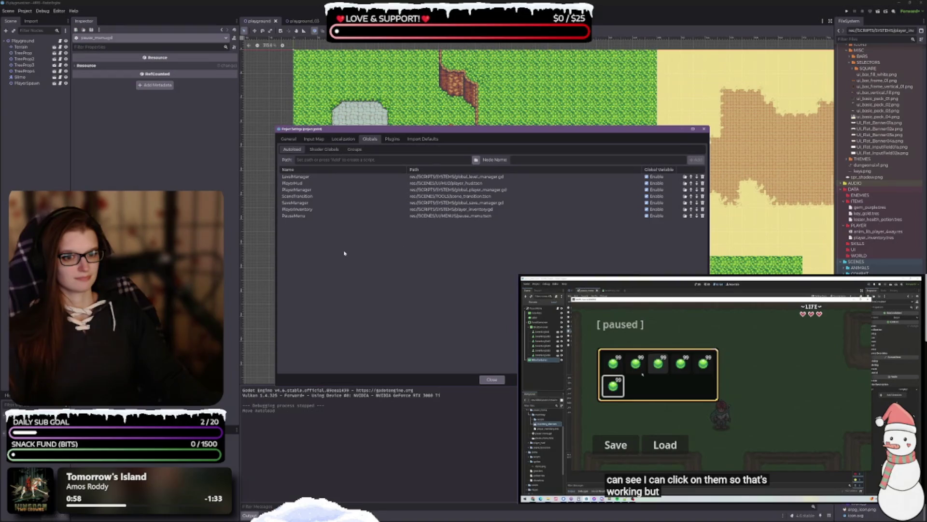
{"action": "left_click", "coordinate": [492, 379]}
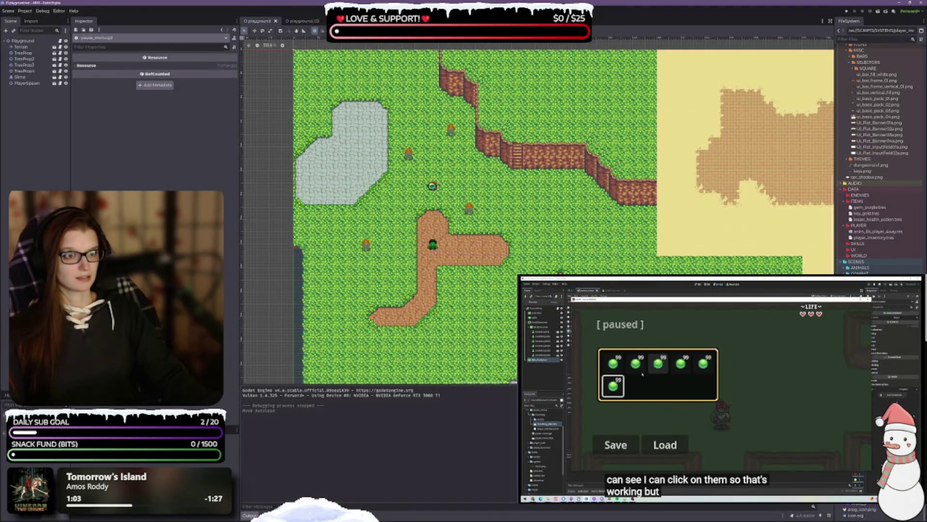
{"action": "left_click", "coordinate": [345, 21]}
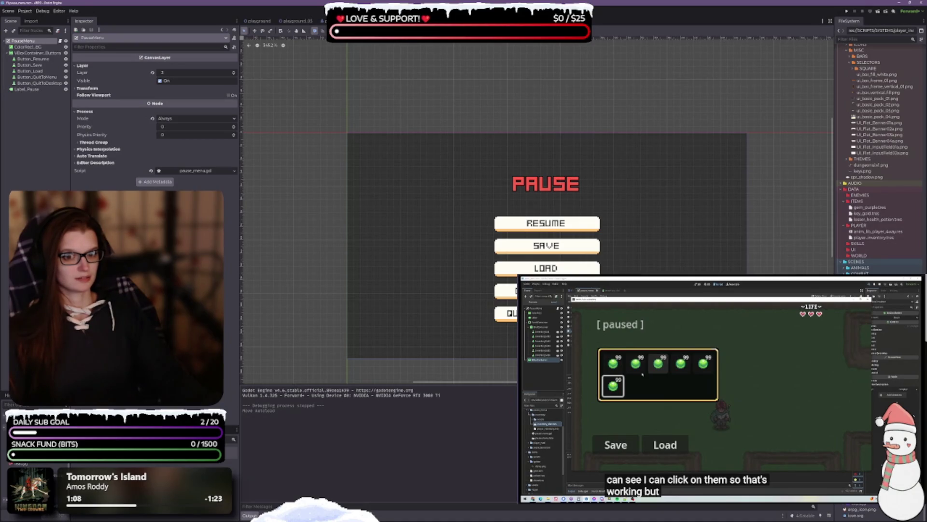
Attach player_inventory.gd to the InventoryWindow node, save the scene, and run the playground level
{"action": "left_click", "coordinate": [381, 21]}
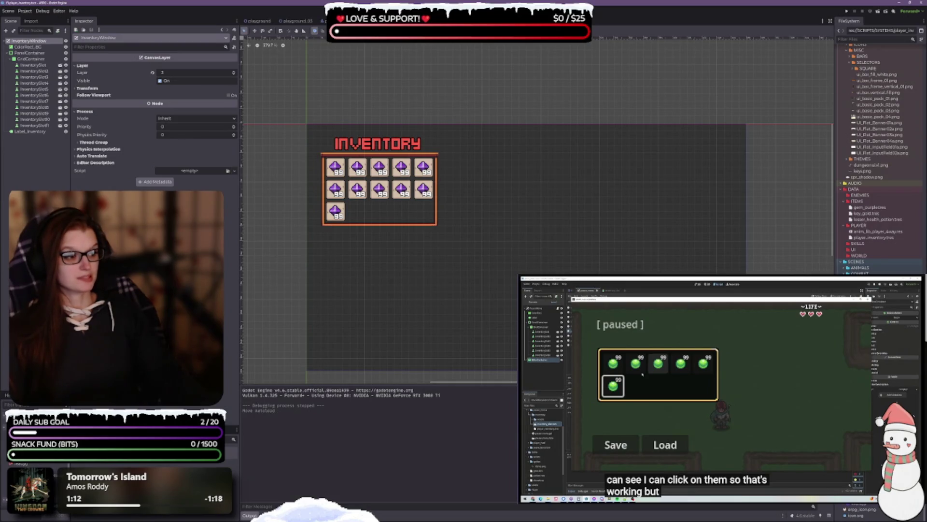
{"action": "mouse_move", "coordinate": [320, 263]}
{"action": "left_mouse_down"}
{"action": "mouse_move", "coordinate": [207, 194]}
{"action": "mouse_move", "coordinate": [198, 170]}
{"action": "left_mouse_up"}
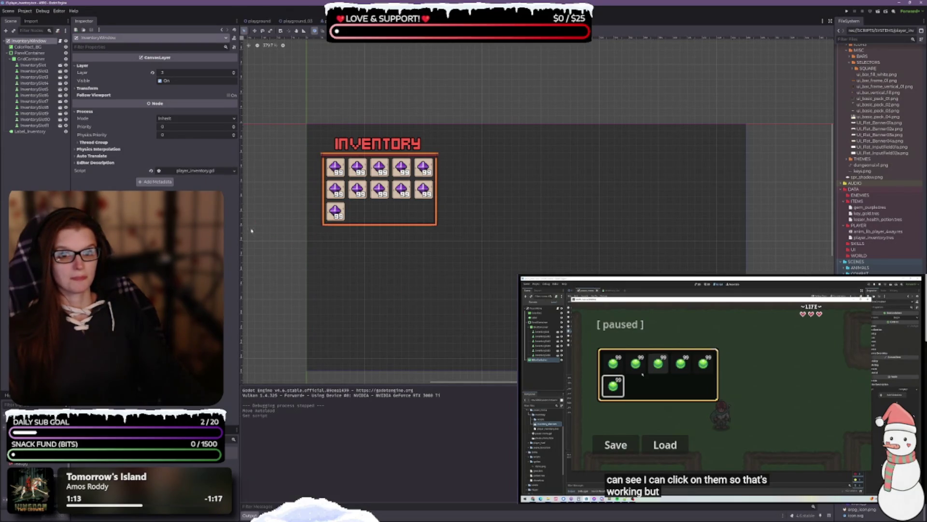
{"action": "key", "text": "ctrl+s"}
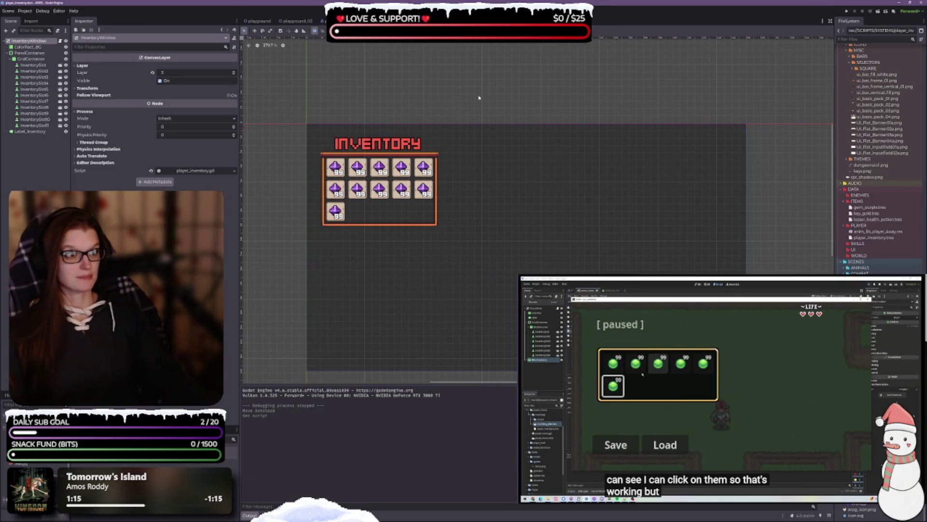
{"action": "left_click", "coordinate": [258, 21]}
{"action": "left_click", "coordinate": [881, 14]}
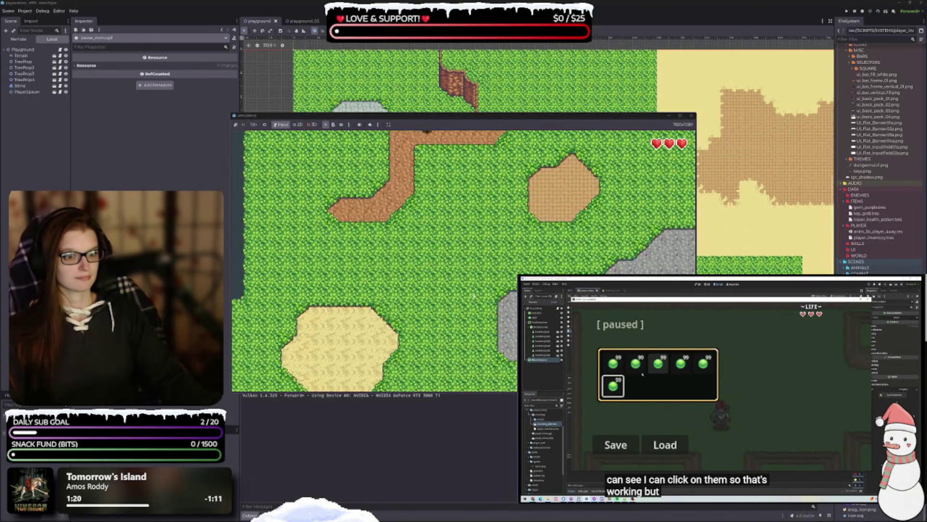
Walk the player, pause the game with Escape, and resume from the pause menu
{"action": "key", "text": "Down"}
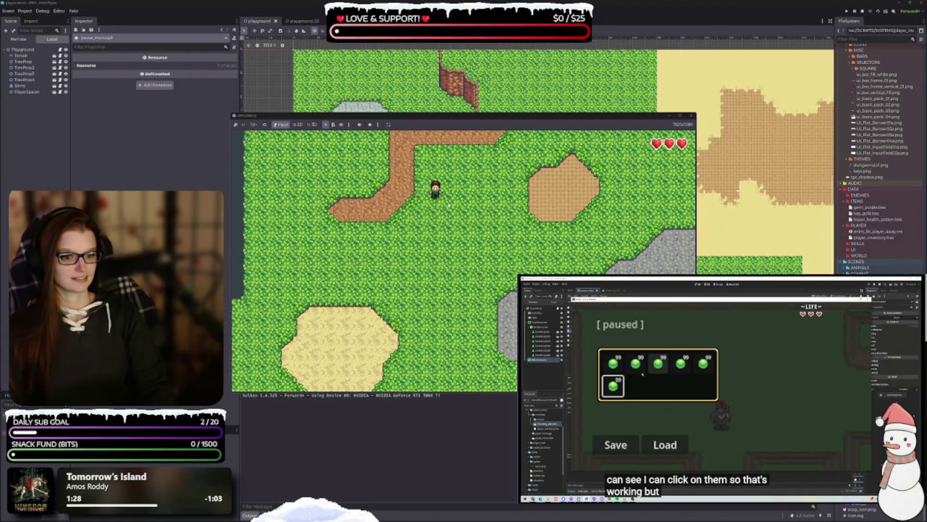
{"action": "key", "text": "Escape"}
{"action": "left_click", "coordinate": [467, 239]}
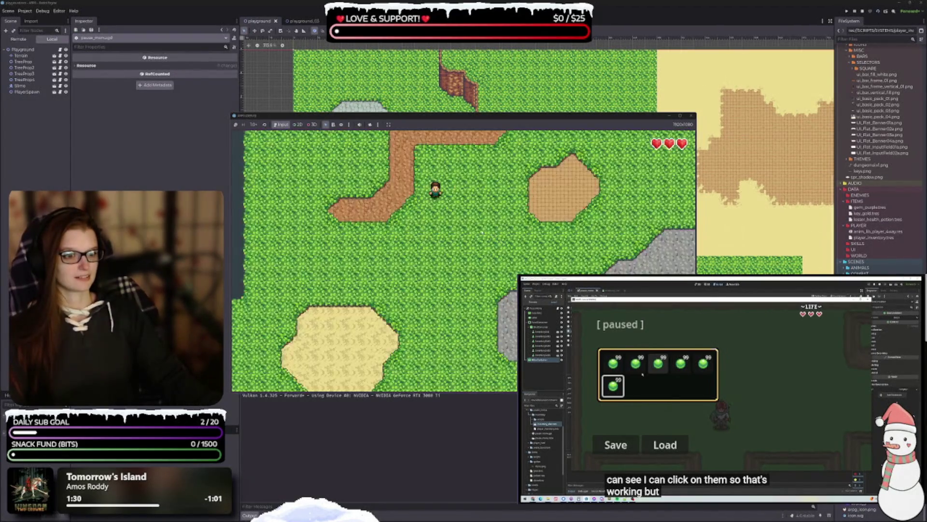
Walk the player around with the arrow keys, then stop the running game
{"action": "key", "text": "Down"}
{"action": "key", "text": "Right"}
{"action": "key", "text": "Up"}
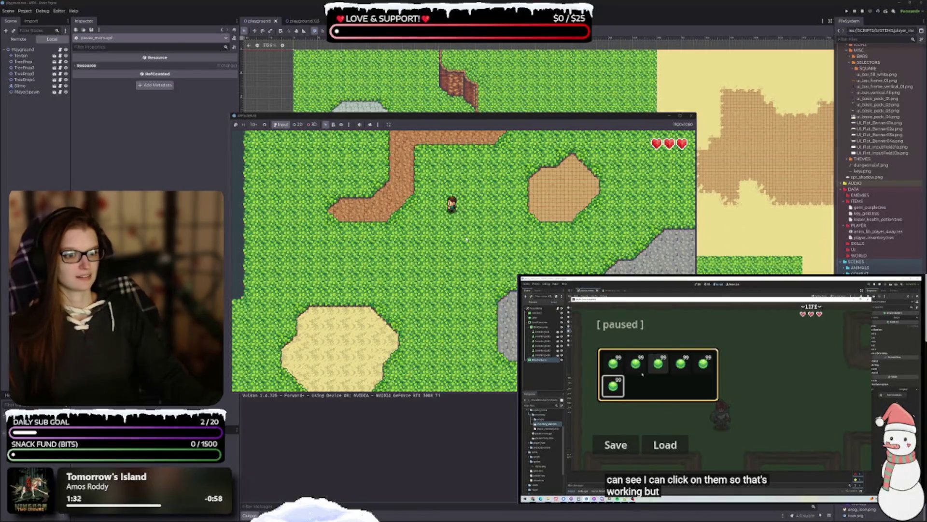
{"action": "key", "text": "Down"}
{"action": "key", "text": "Up"}
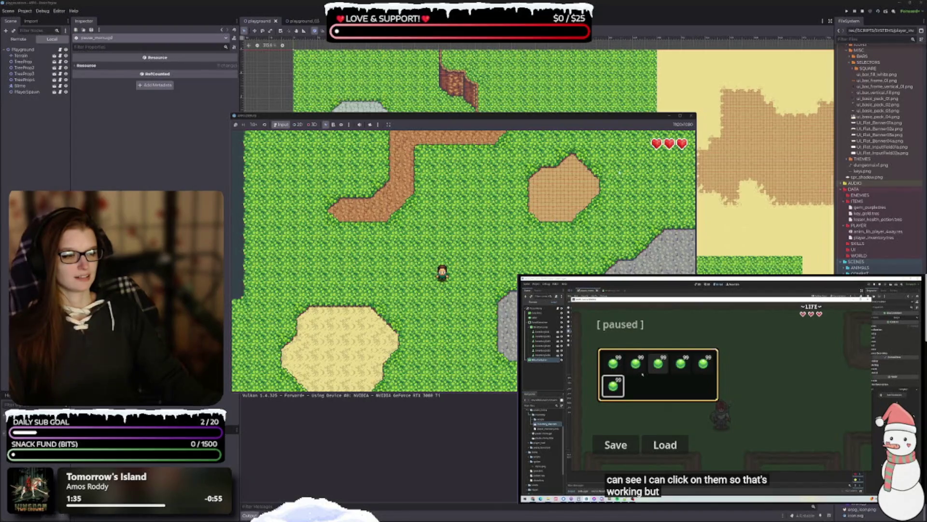
{"action": "left_click", "coordinate": [690, 116]}
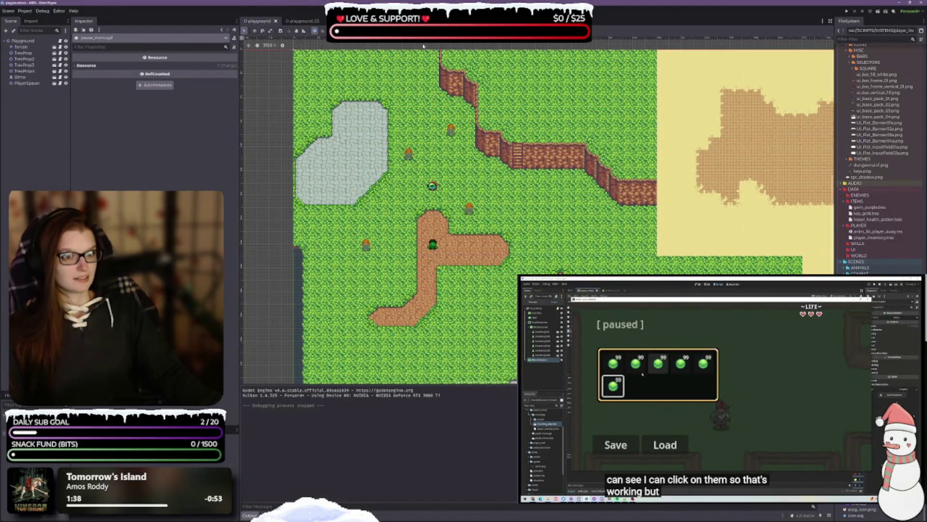
Set the InventoryWindow scene's process mode to Always
{"action": "left_click", "coordinate": [367, 21]}
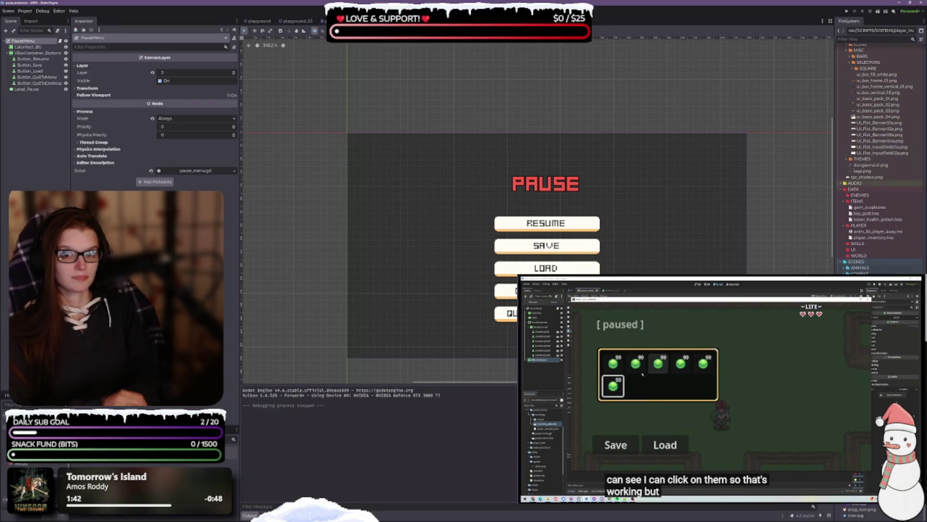
{"action": "key", "text": "ctrl+Tab"}
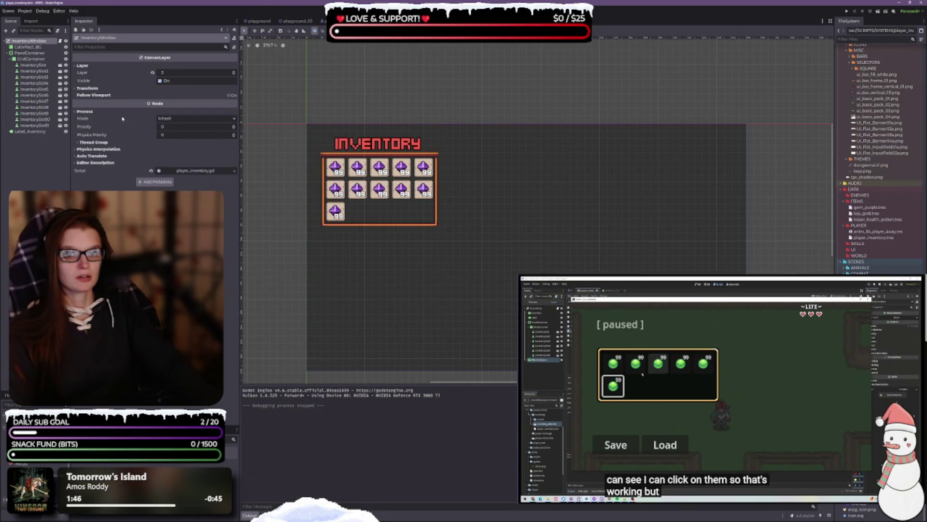
{"action": "left_click", "coordinate": [172, 118]}
{"action": "left_click", "coordinate": [182, 146]}
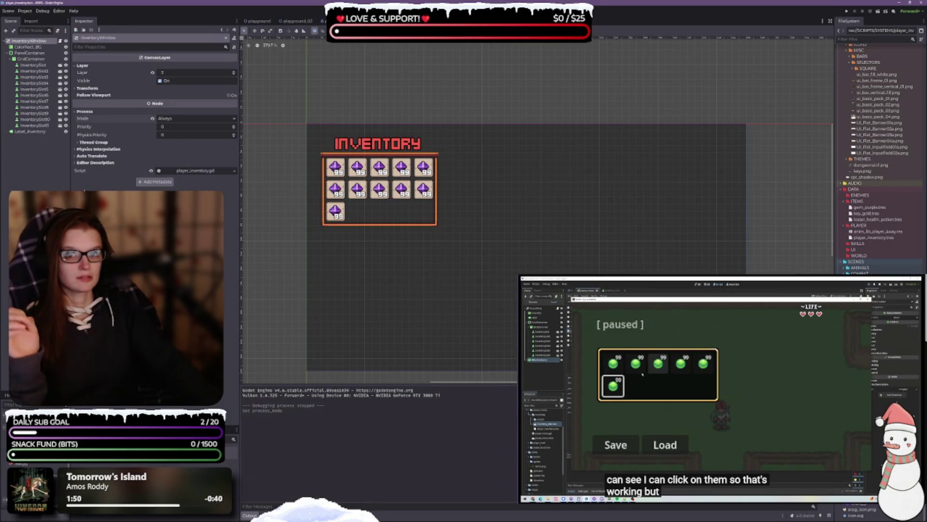
Compare against PauseMenu, save the InventoryWindow scene, and run the playground scene with F5
{"action": "key", "text": "ctrl+Tab"}
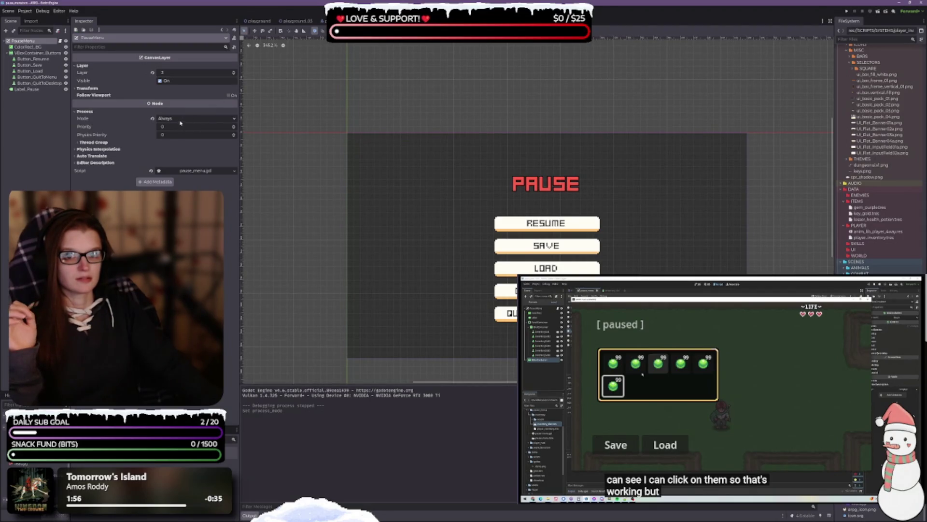
{"action": "key", "text": "ctrl+Tab"}
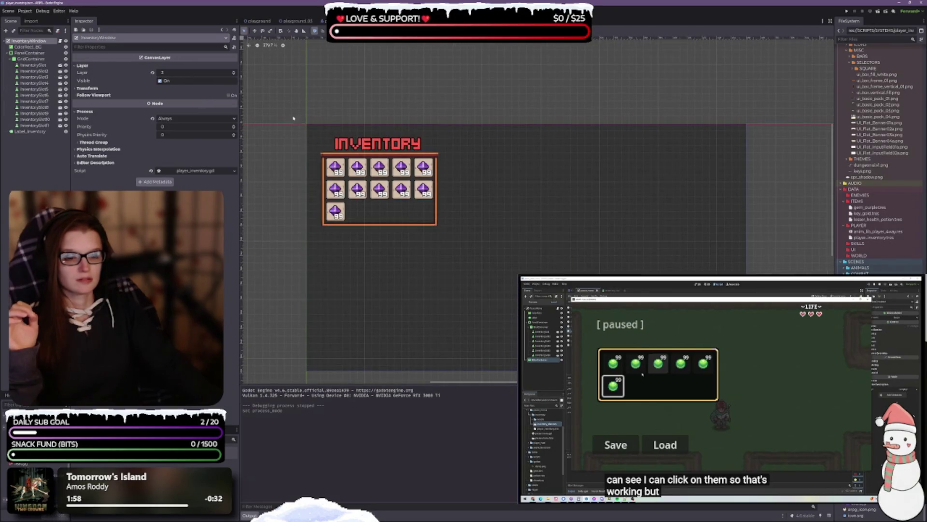
{"action": "key", "text": "ctrl+j"}
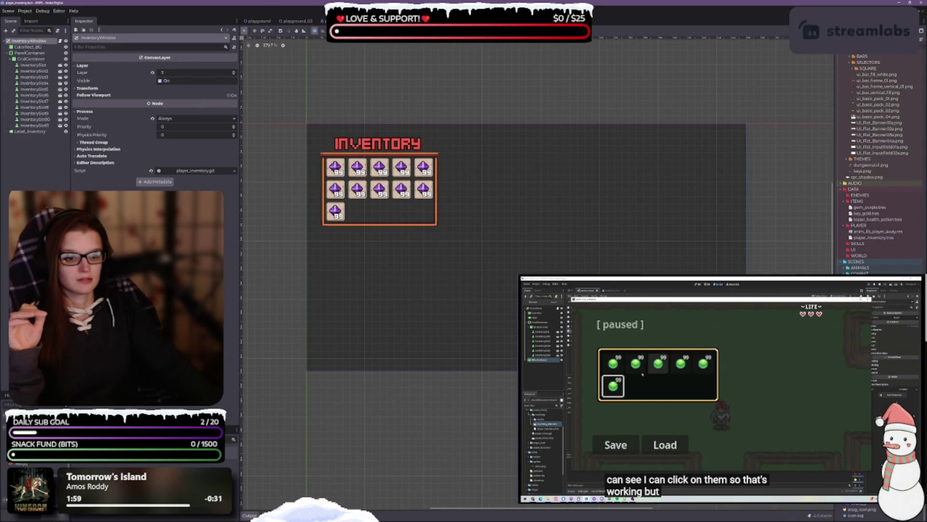
{"action": "key", "text": "ctrl+s"}
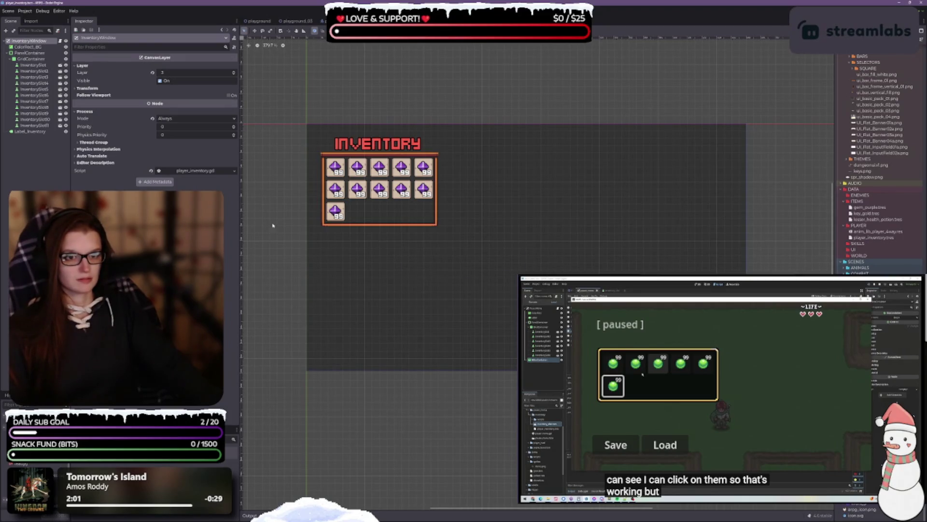
{"action": "key", "text": "ctrl+Tab"}
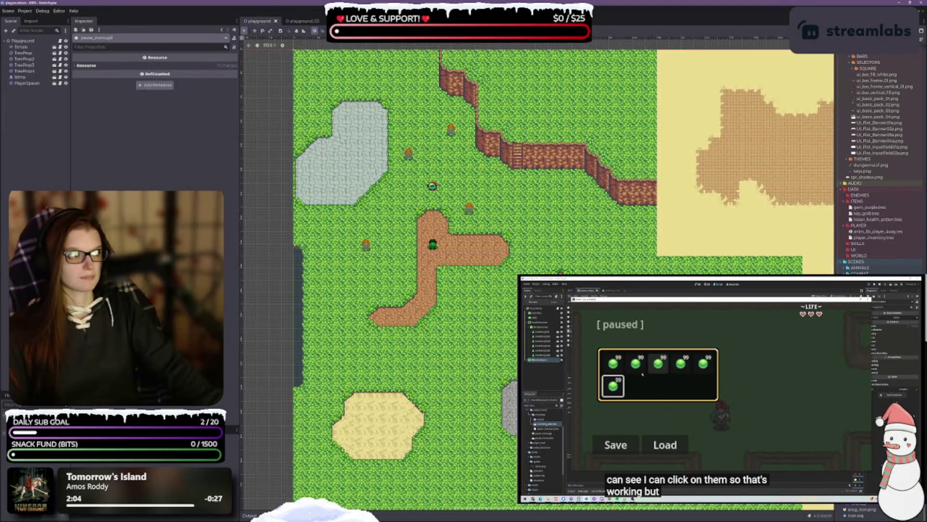
{"action": "key", "text": "F5"}
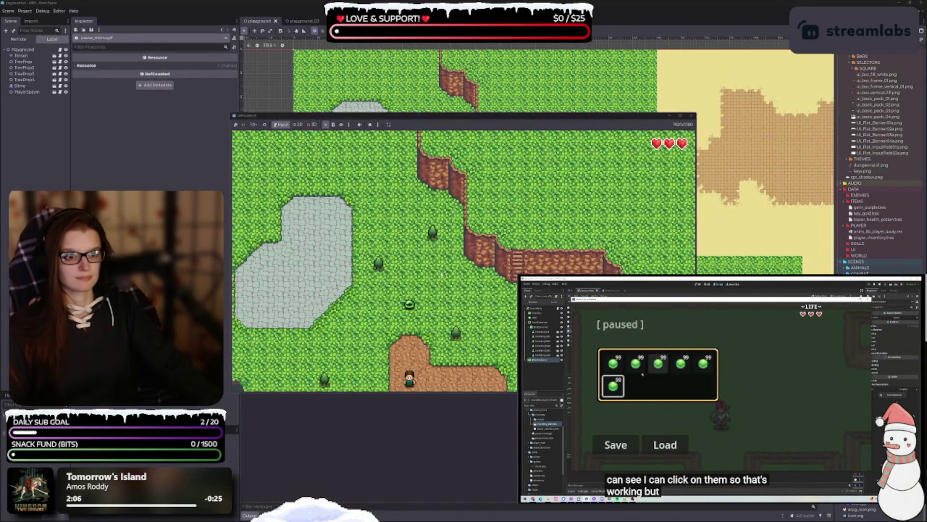
Walk the player, then open and close the pause menu with Escape
{"action": "key", "text": "Down"}
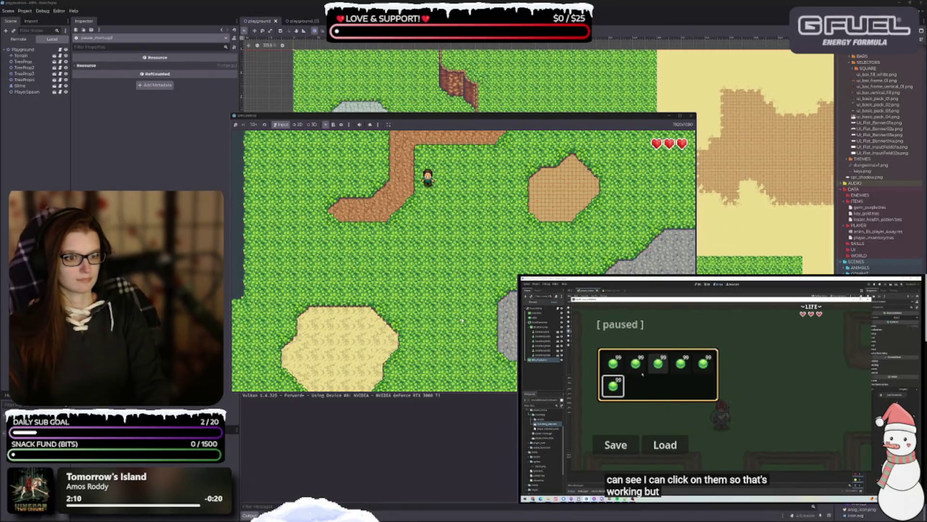
{"action": "key", "text": "Escape"}
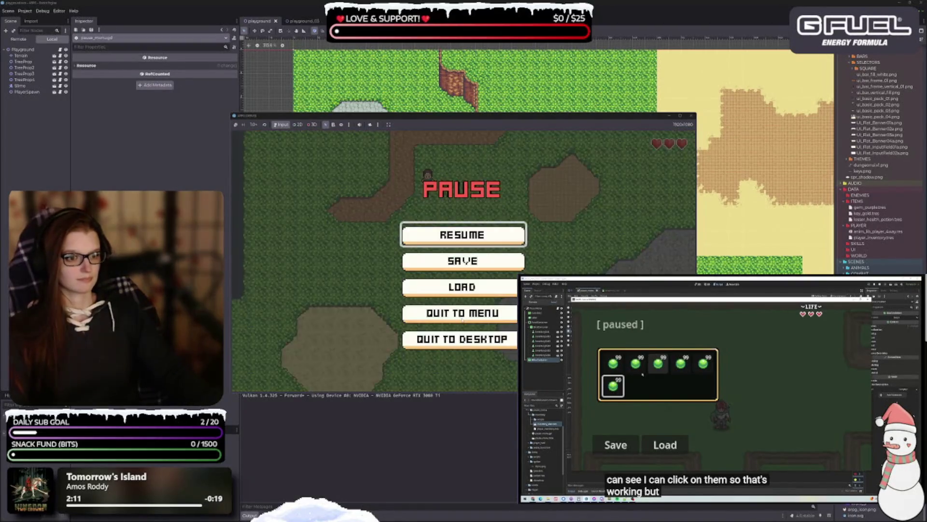
{"action": "key", "text": "Escape"}
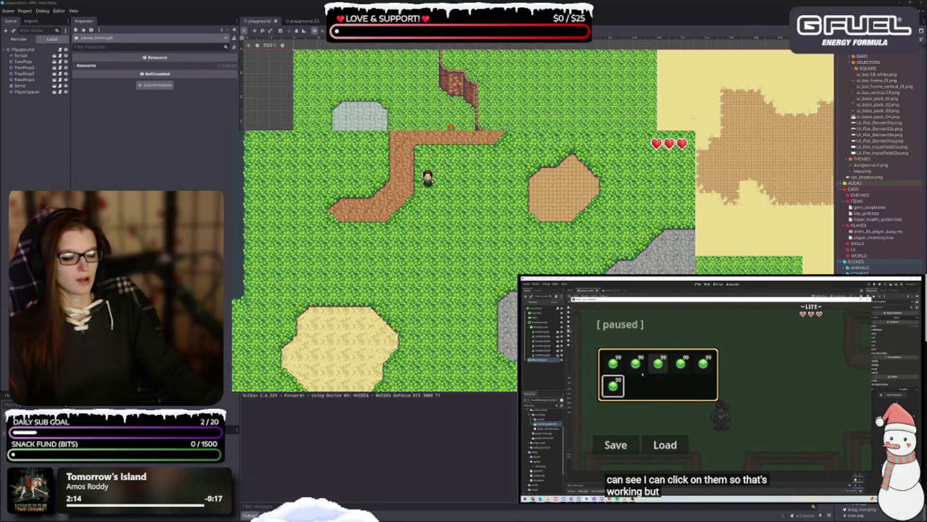
Stop the game and cycle through the PauseMenu scene to the InventoryWindow scene
{"action": "left_click", "coordinate": [691, 116]}
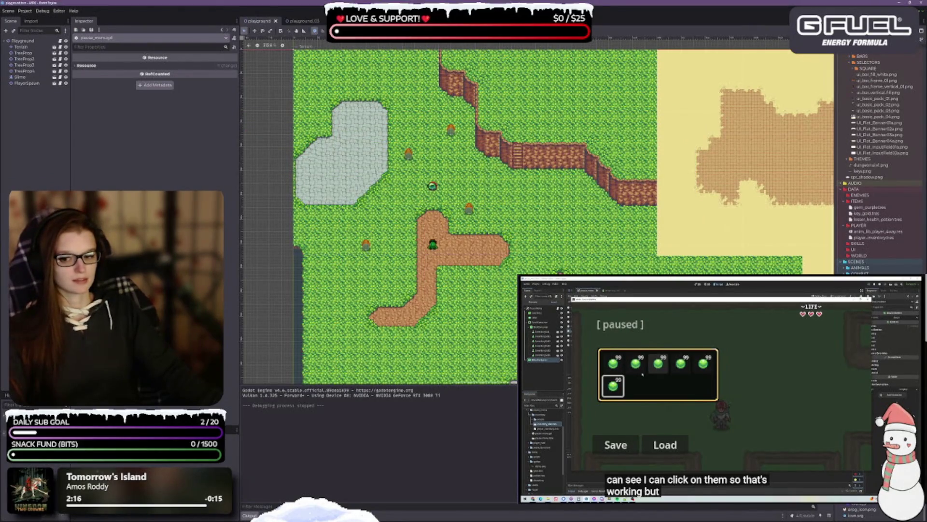
{"action": "key", "text": "ctrl+Tab"}
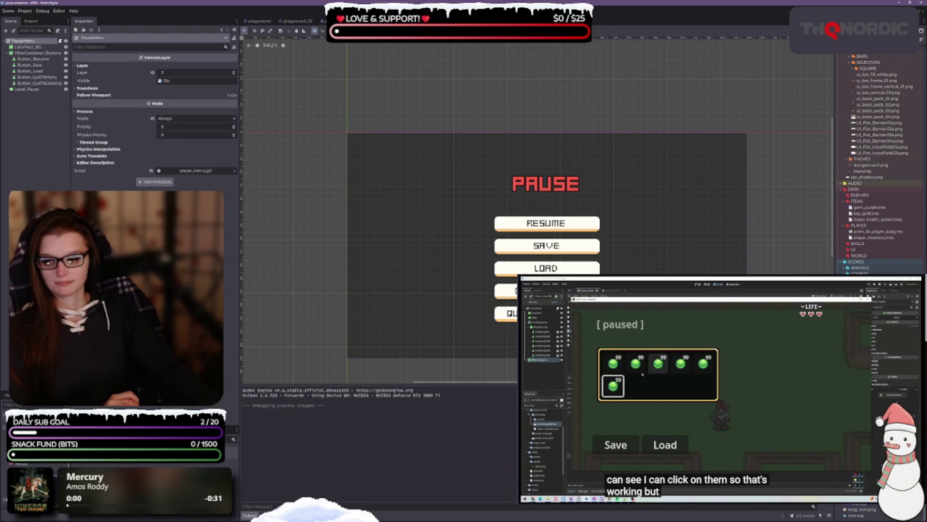
{"action": "key", "text": "ctrl+Tab"}
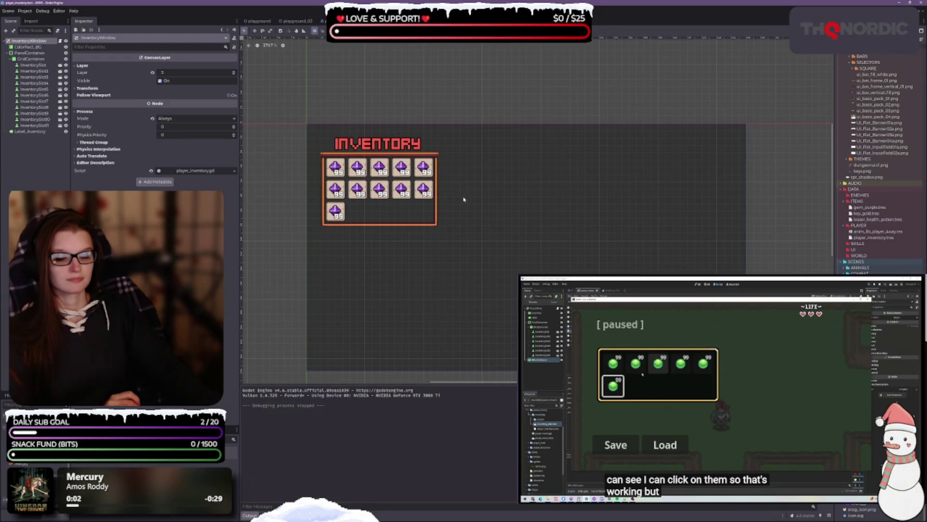
Compare the InventoryWindow's transform settings against the PauseMenu scene
{"action": "key", "text": "ctrl+shift+Tab"}
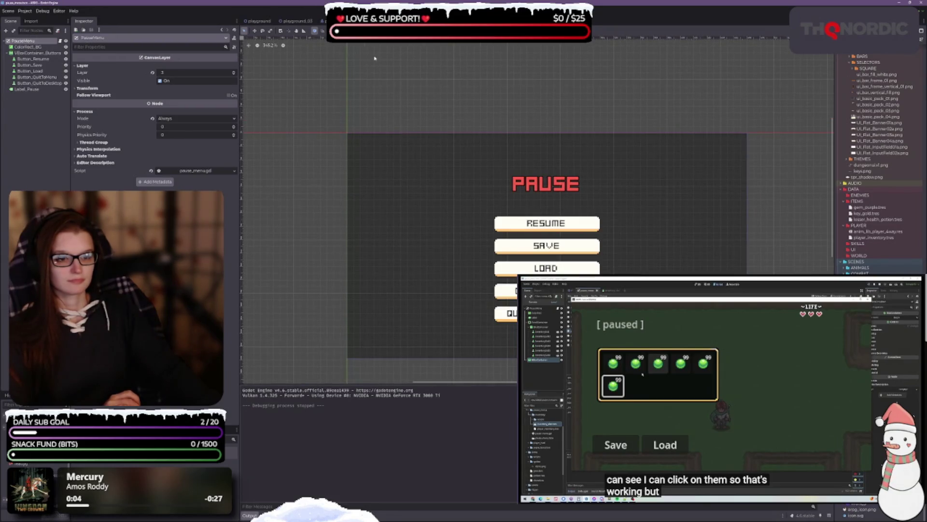
{"action": "key", "text": "ctrl+Tab"}
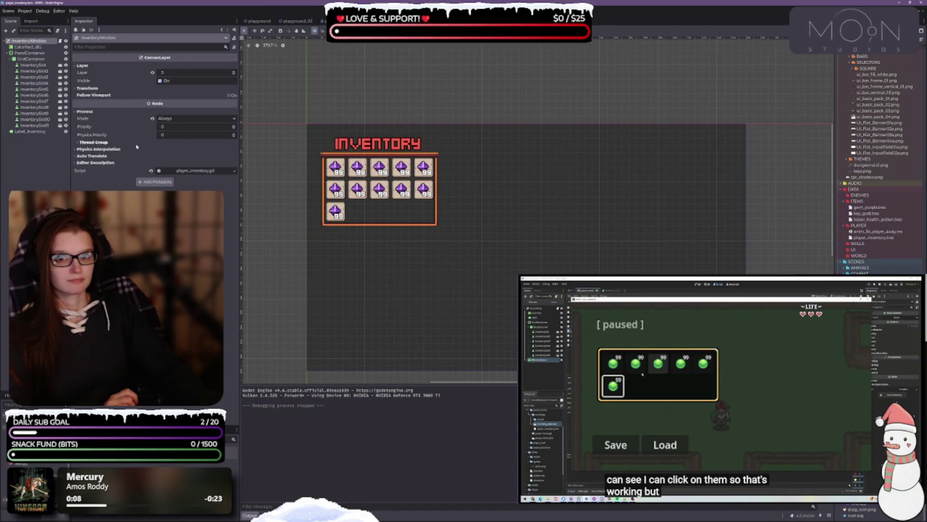
{"action": "left_click", "coordinate": [82, 88]}
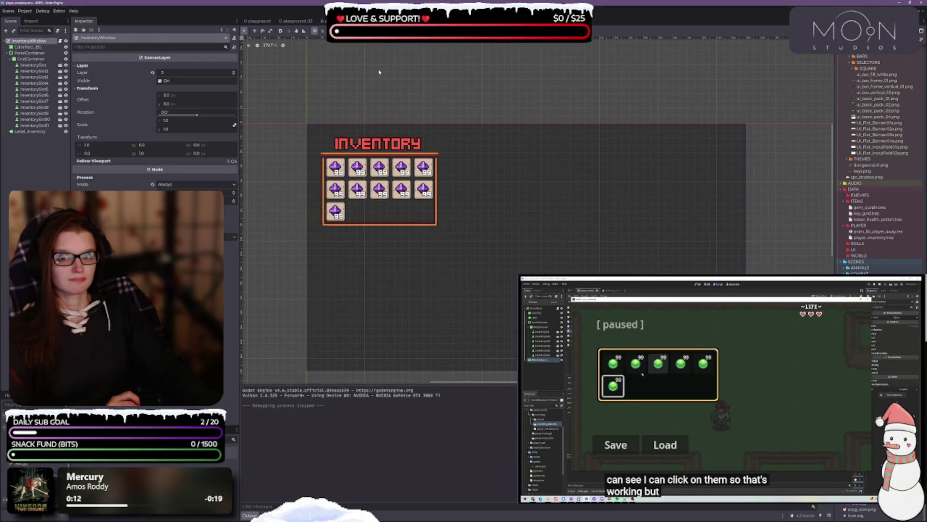
{"action": "key", "text": "ctrl+Tab"}
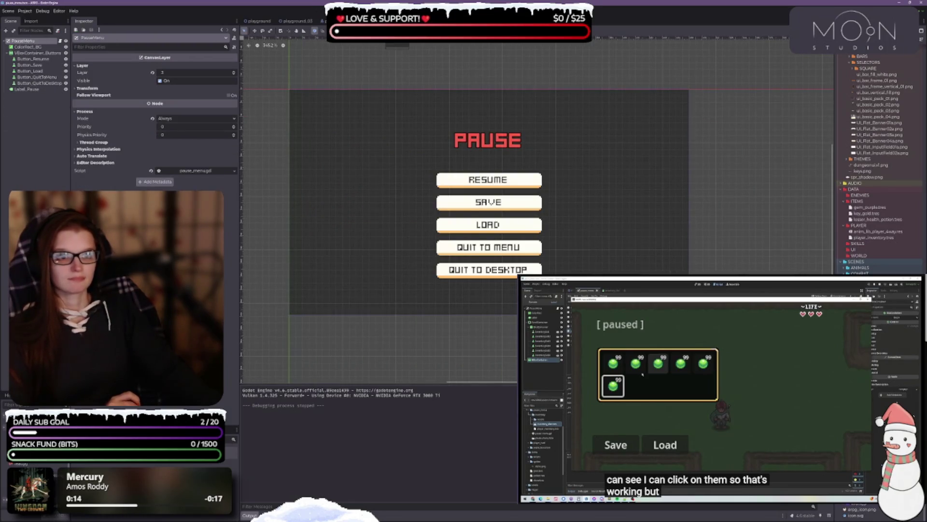
{"action": "key", "text": "ctrl+shift+Tab"}
Compare both scenes' ColorRect_BG background nodes, then switch to the external code editor
{"action": "left_click", "coordinate": [24, 48]}
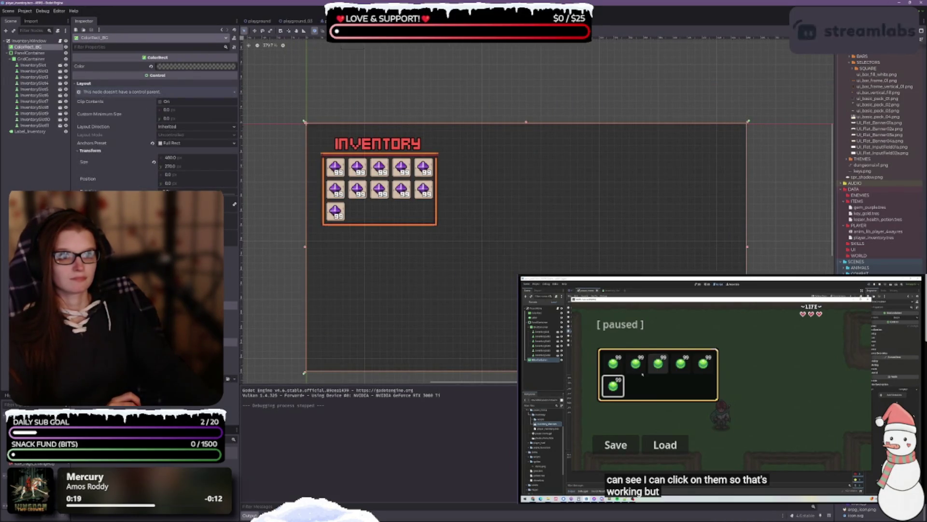
{"action": "key", "text": "ctrl+Tab"}
{"action": "left_click", "coordinate": [39, 47]}
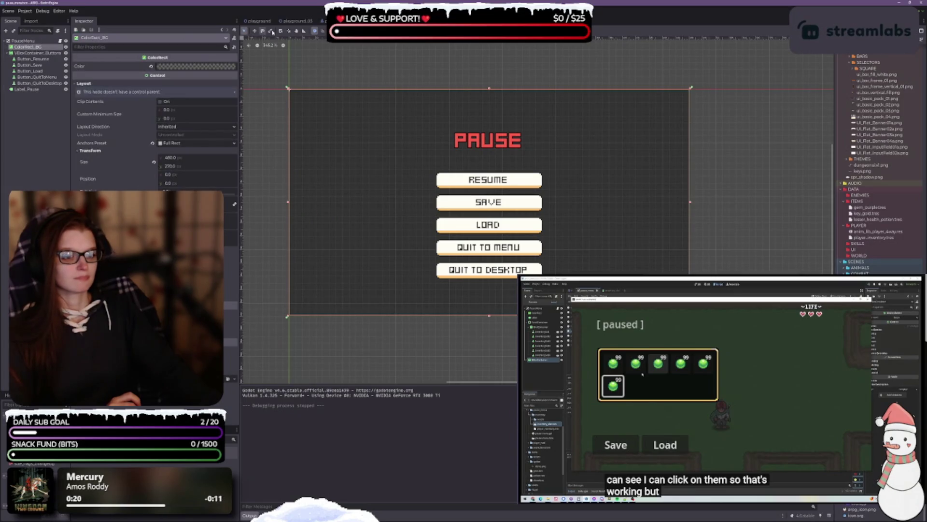
{"action": "key", "text": "ctrl+shift+Tab"}
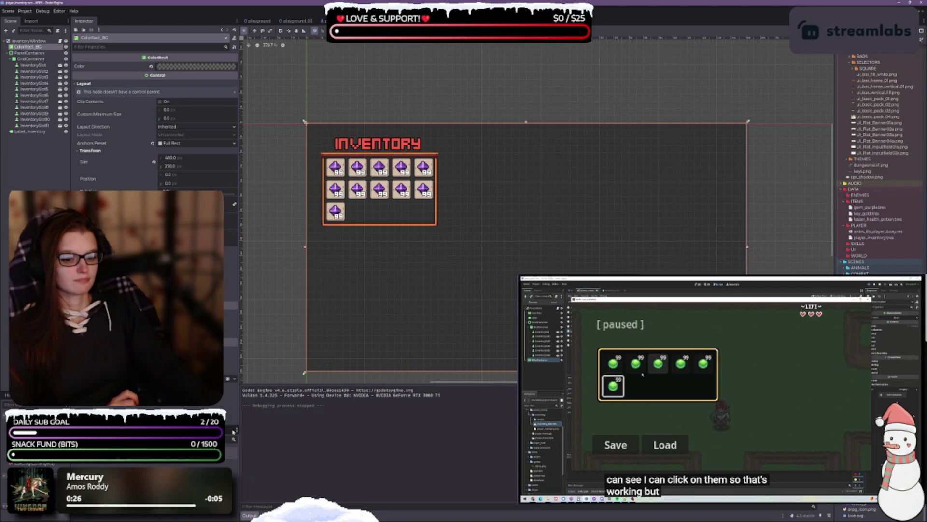
{"action": "key", "text": "alt+Tab"}
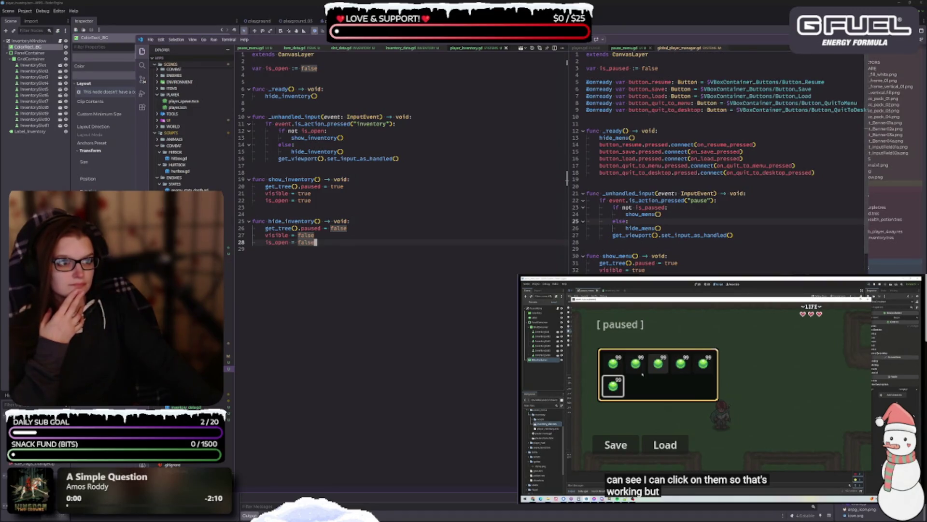
{"action": "key", "text": "ctrl+Page_Up"}
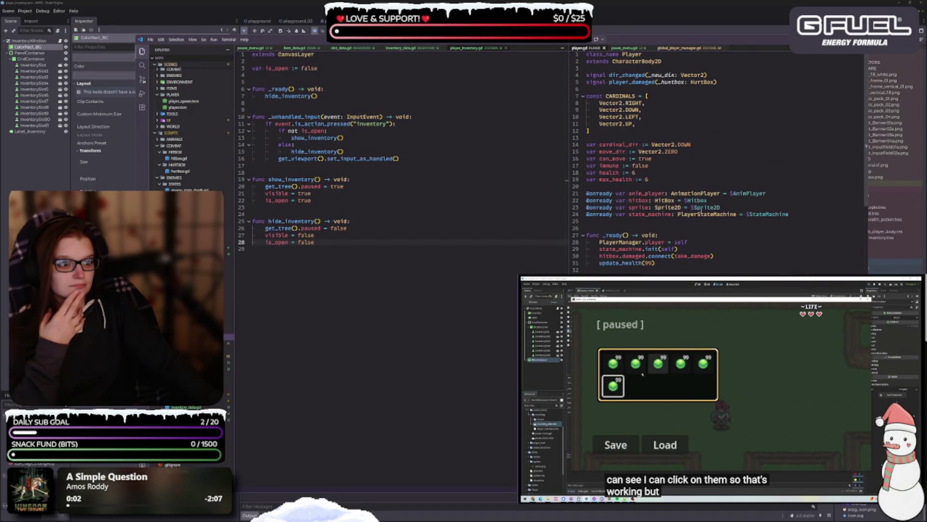
{"action": "mouse_move", "coordinate": [708, 254]}
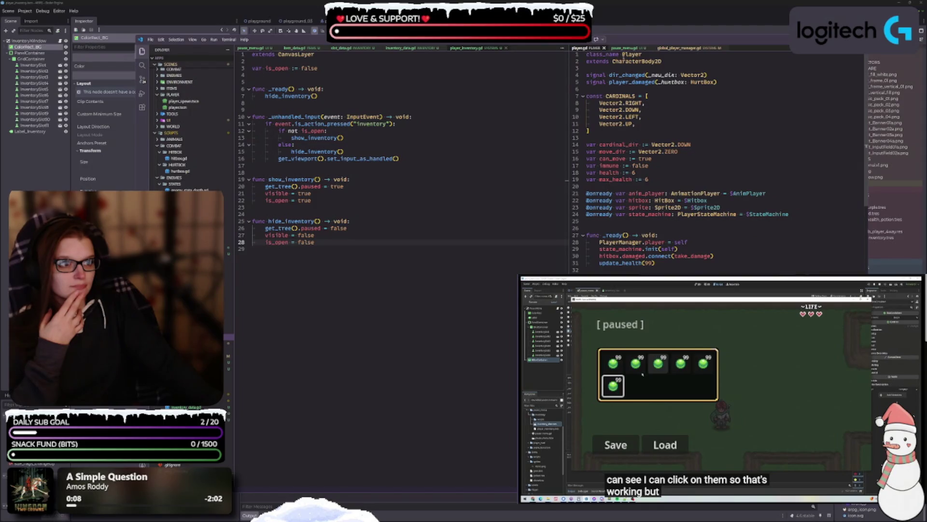
{"action": "left_click", "coordinate": [625, 48]}
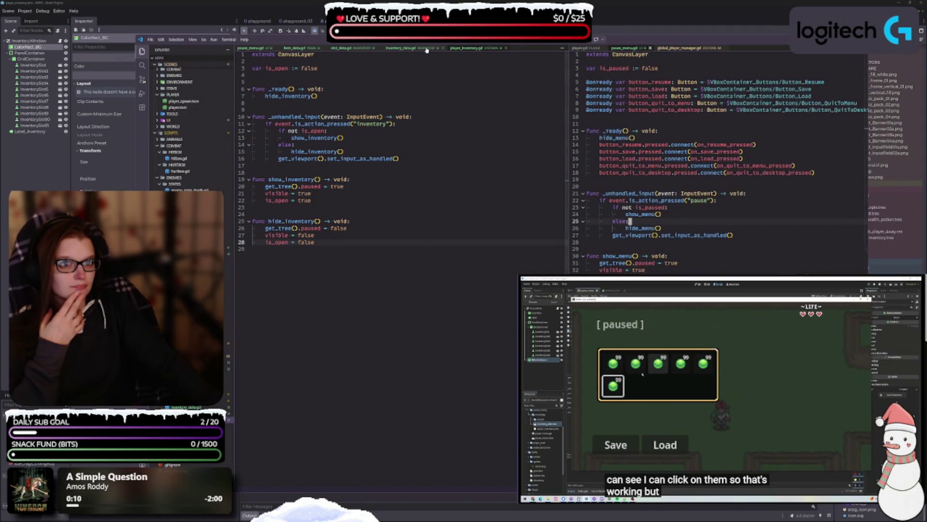
{"action": "left_click", "coordinate": [467, 50]}
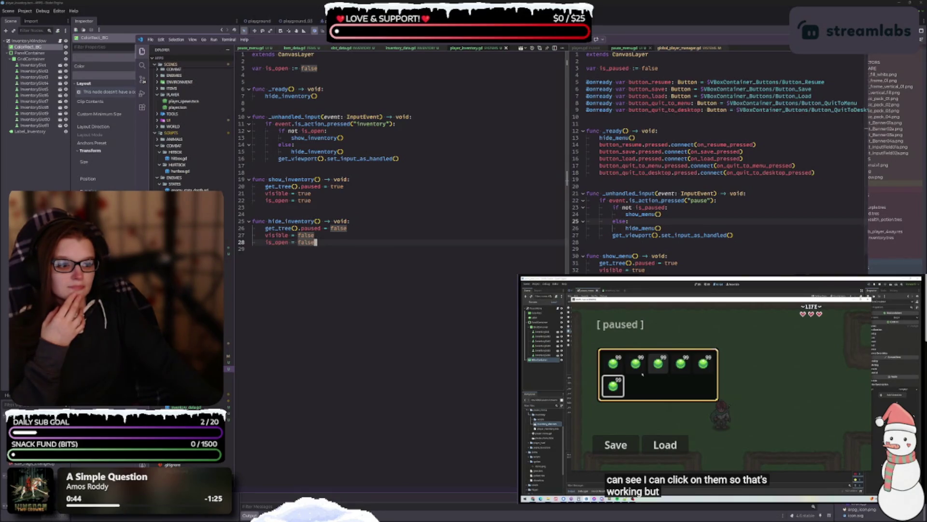
{"action": "scroll", "coordinate": [720, 160], "scroll_direction": "down", "scroll_amount": 4}
{"action": "scroll", "coordinate": [719, 159], "scroll_direction": "up", "scroll_amount": 4}
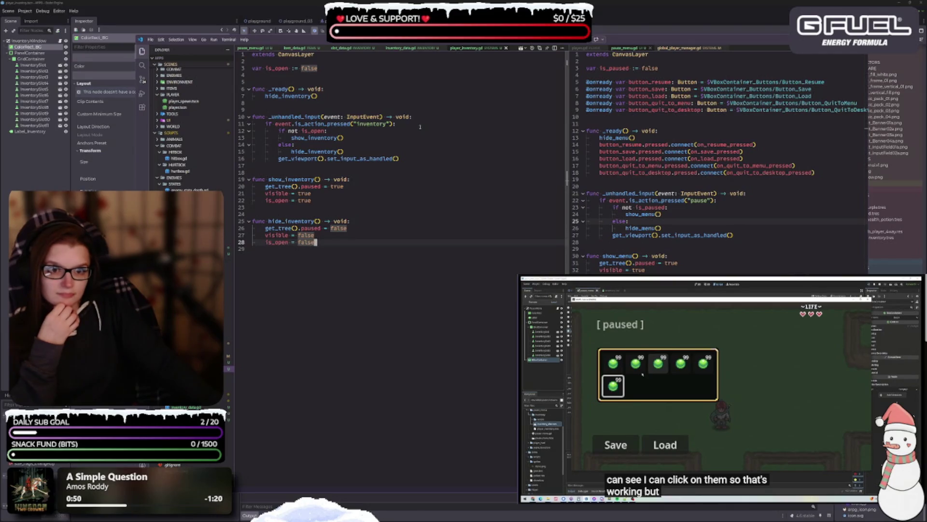
{"action": "left_click", "coordinate": [247, 48]}
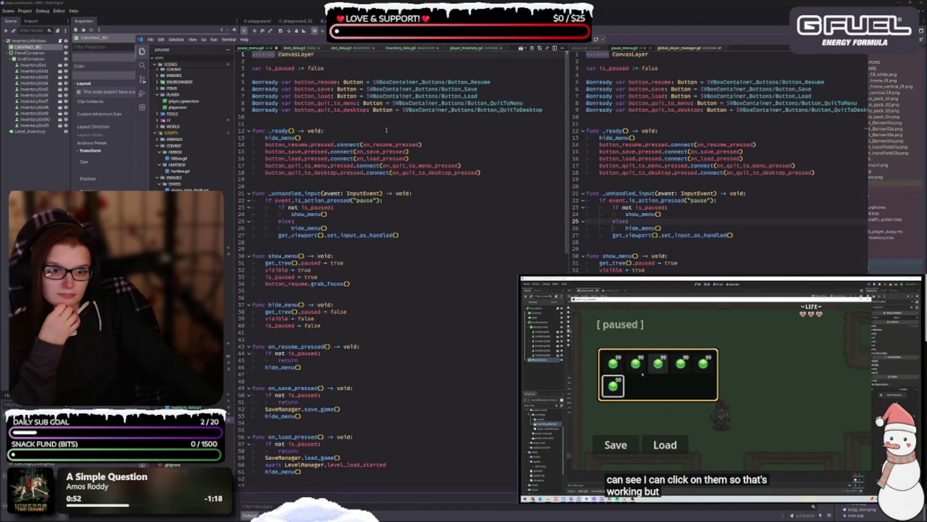
{"action": "left_click", "coordinate": [466, 48]}
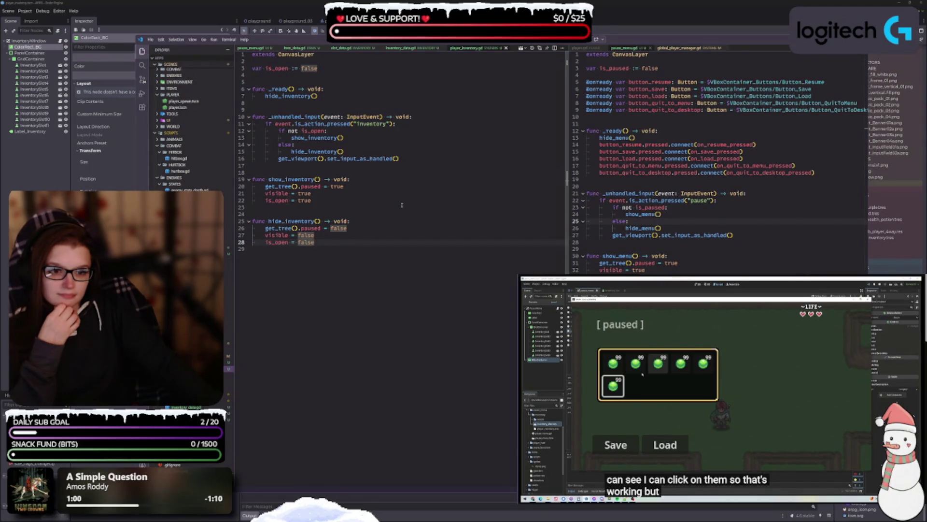
{"action": "left_click", "coordinate": [359, 260]}
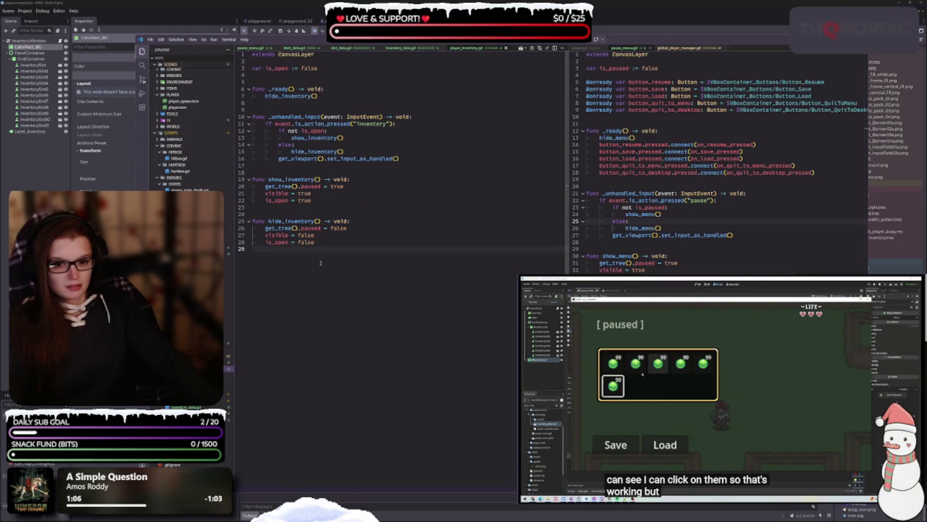
{"action": "left_click", "coordinate": [676, 48]}
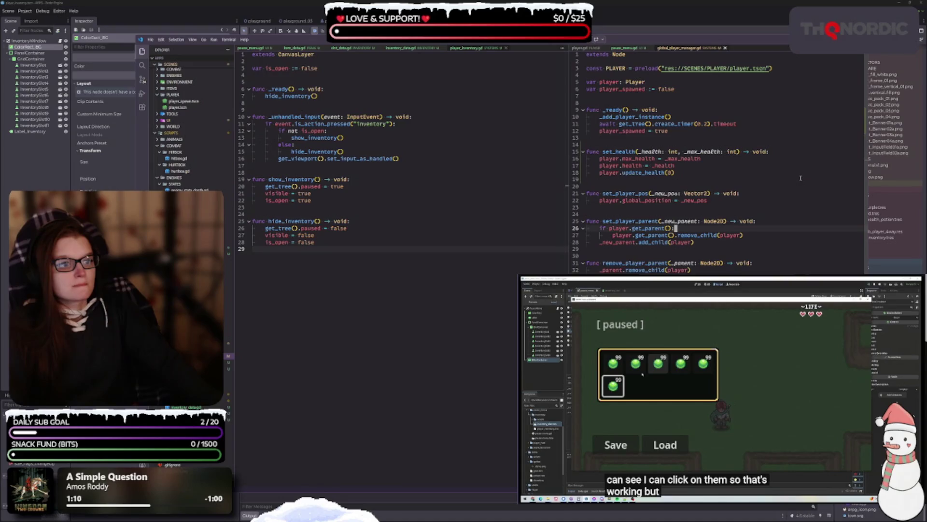
{"action": "left_click", "coordinate": [585, 48]}
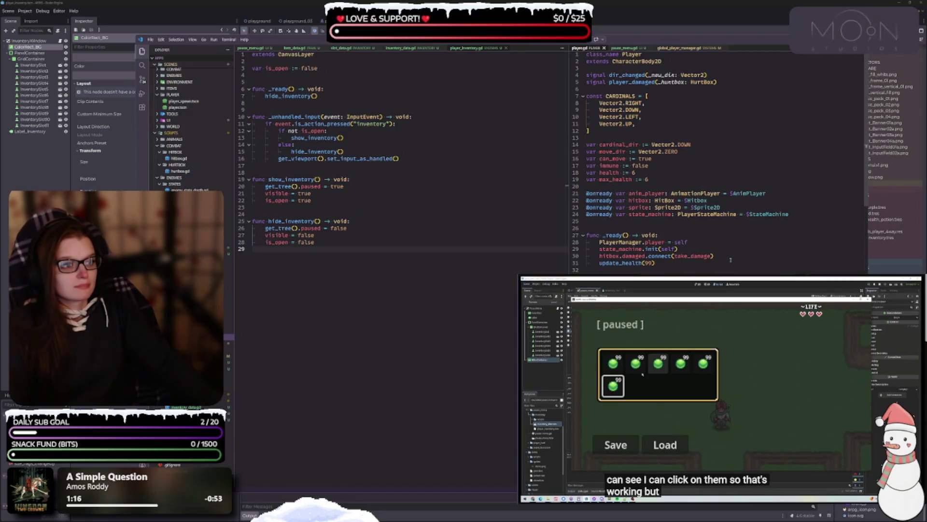
{"action": "scroll", "coordinate": [699, 235], "scroll_direction": "down", "scroll_amount": 7}
{"action": "scroll", "coordinate": [698, 235], "scroll_direction": "down", "scroll_amount": 15}
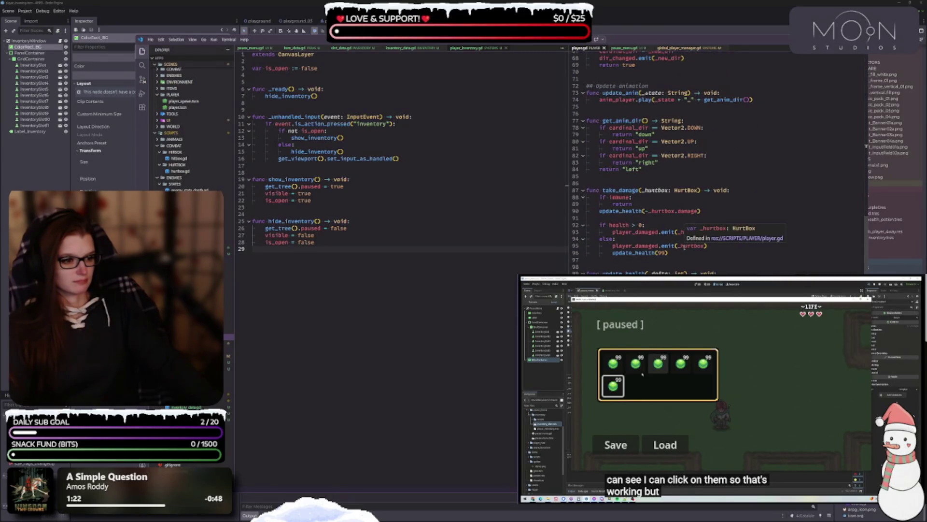
{"action": "left_click", "coordinate": [623, 48]}
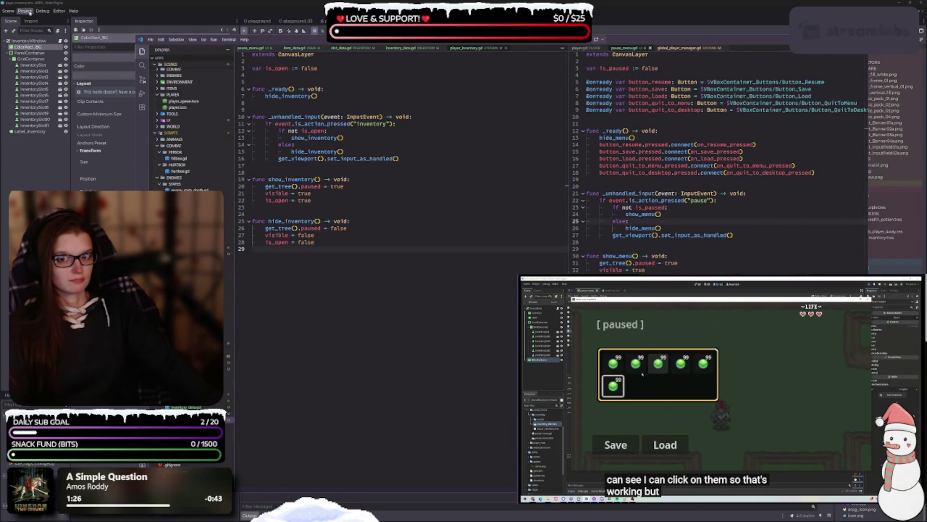
{"action": "left_click", "coordinate": [25, 11]}
{"action": "left_click", "coordinate": [25, 11]}
{"action": "left_click", "coordinate": [27, 21]}
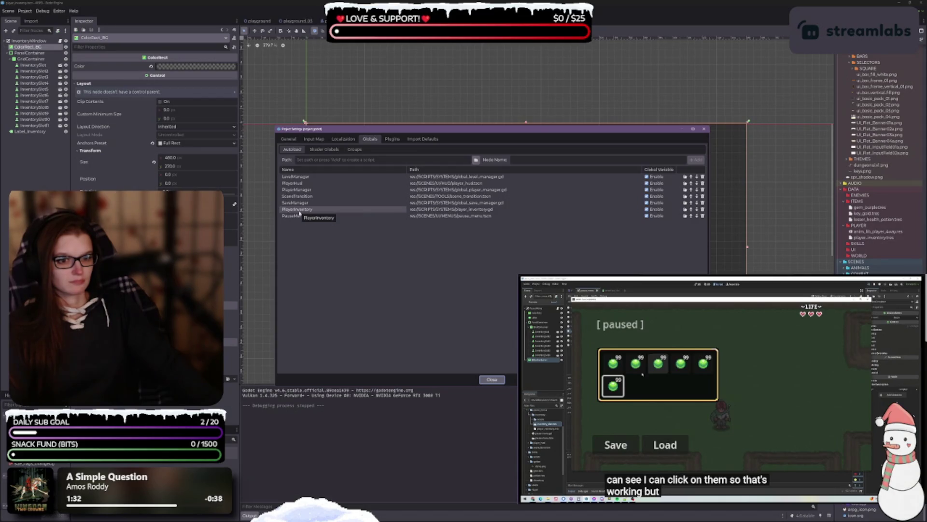
Check the Input Map actions, including inventory, and close Project Settings
{"action": "left_click", "coordinate": [314, 139]}
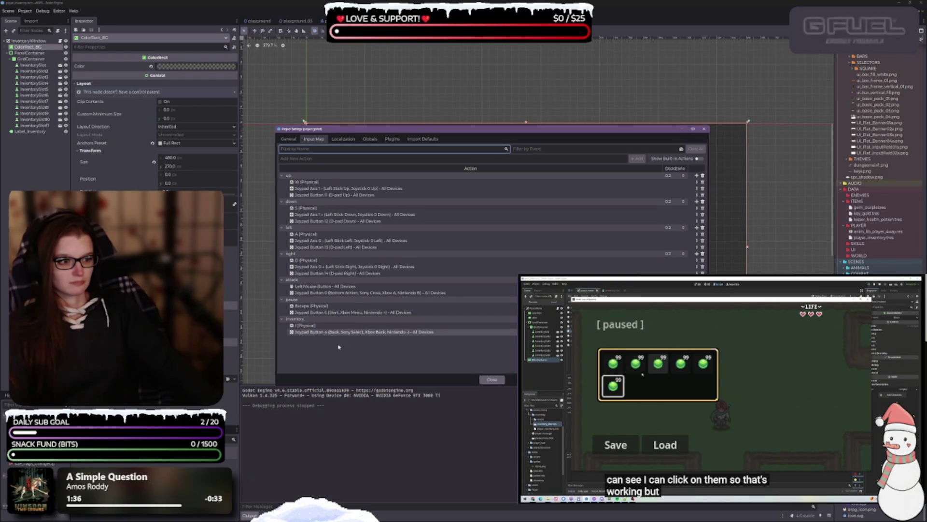
{"action": "left_click", "coordinate": [493, 379]}
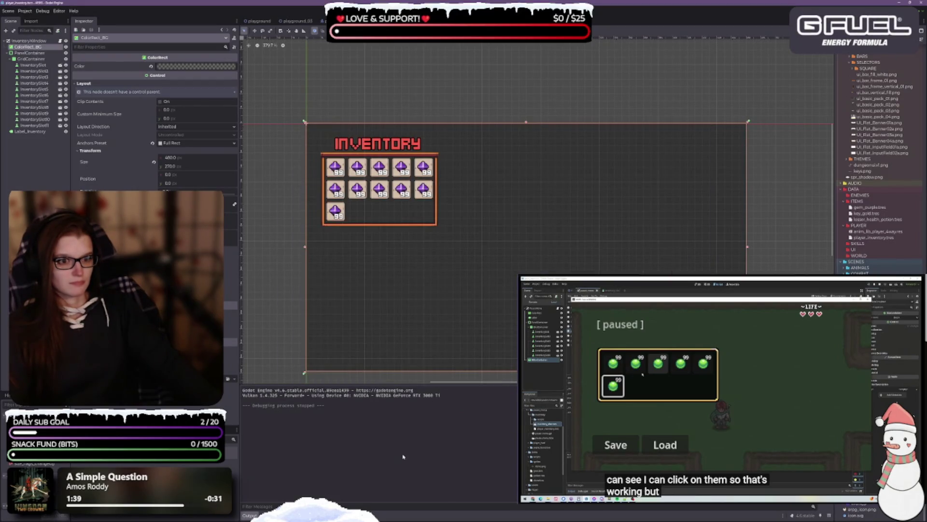
Select the InventoryWindow node, then open InventorySlot from a slot instance's scene icon
{"action": "scroll", "coordinate": [419, 309], "scroll_direction": "down", "scroll_amount": 2}
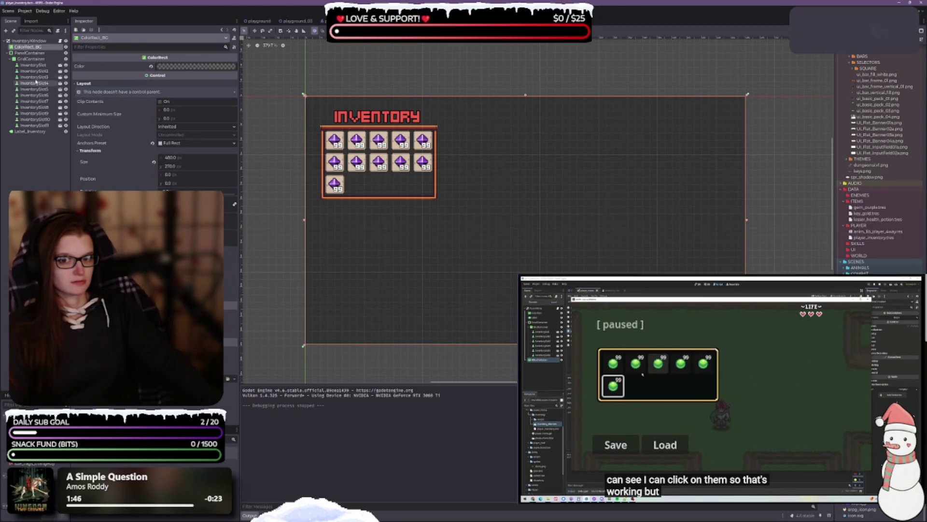
{"action": "left_click", "coordinate": [31, 40]}
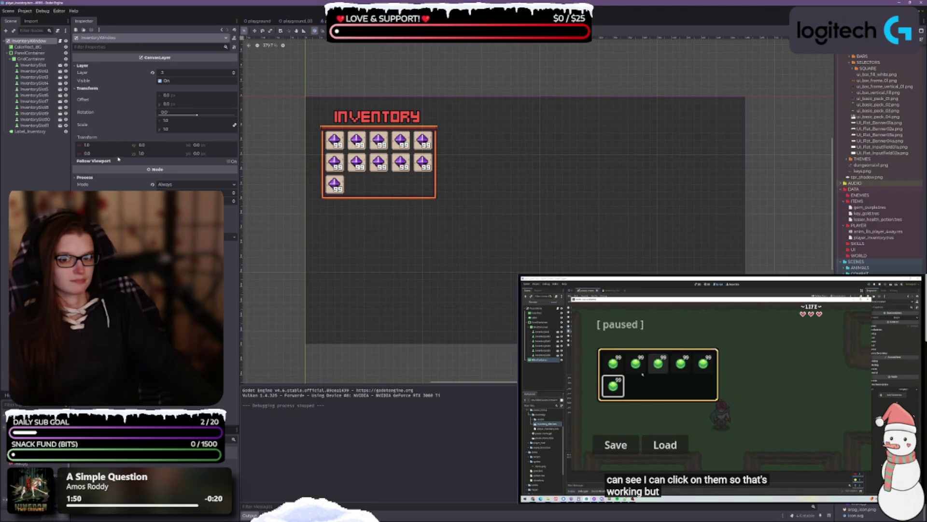
{"action": "mouse_move", "coordinate": [118, 160]}
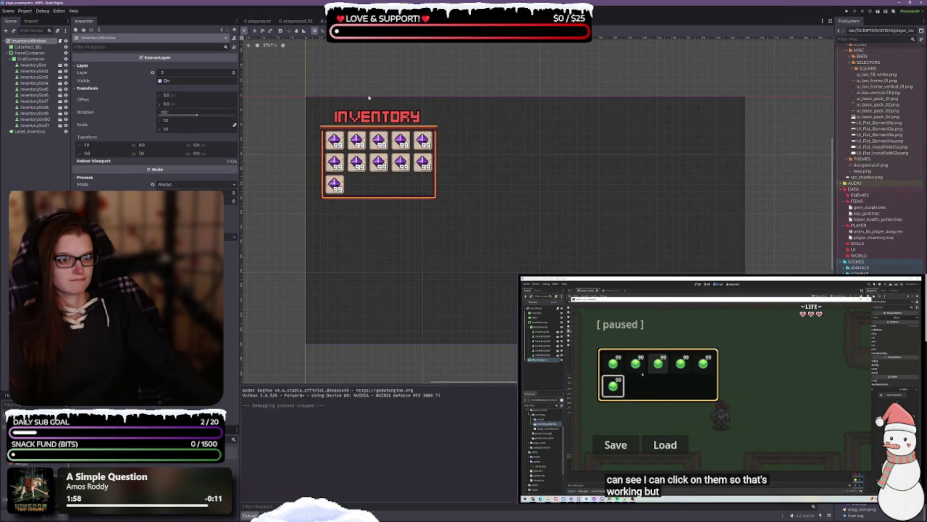
{"action": "double_click", "coordinate": [334, 140]}
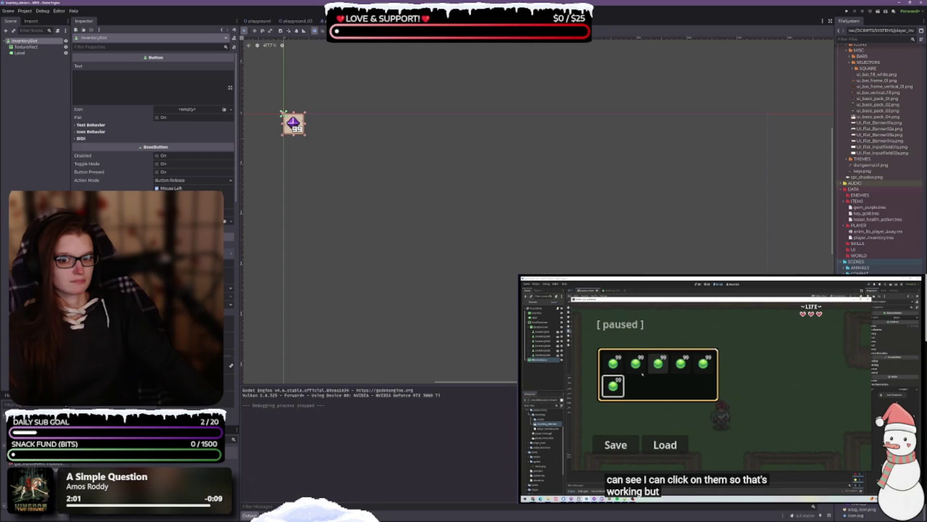
{"action": "scroll", "coordinate": [153, 145], "scroll_direction": "down", "scroll_amount": 10}
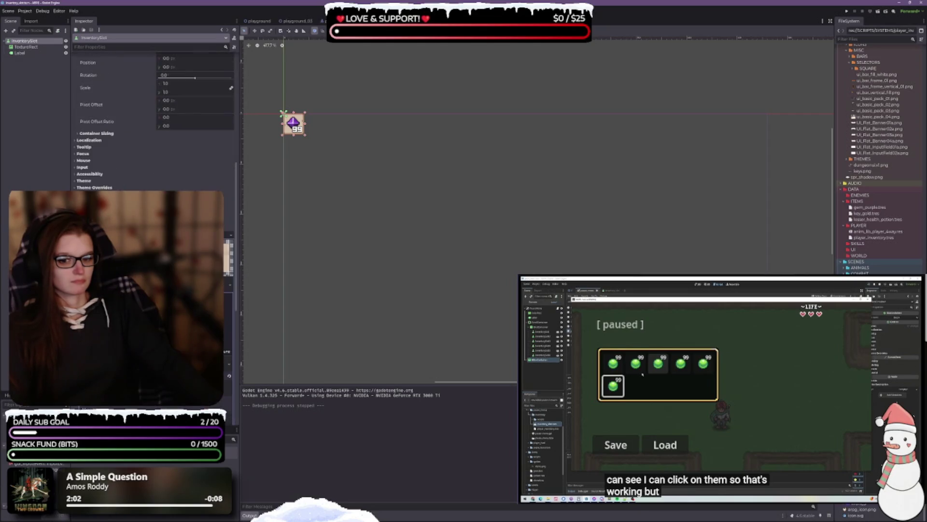
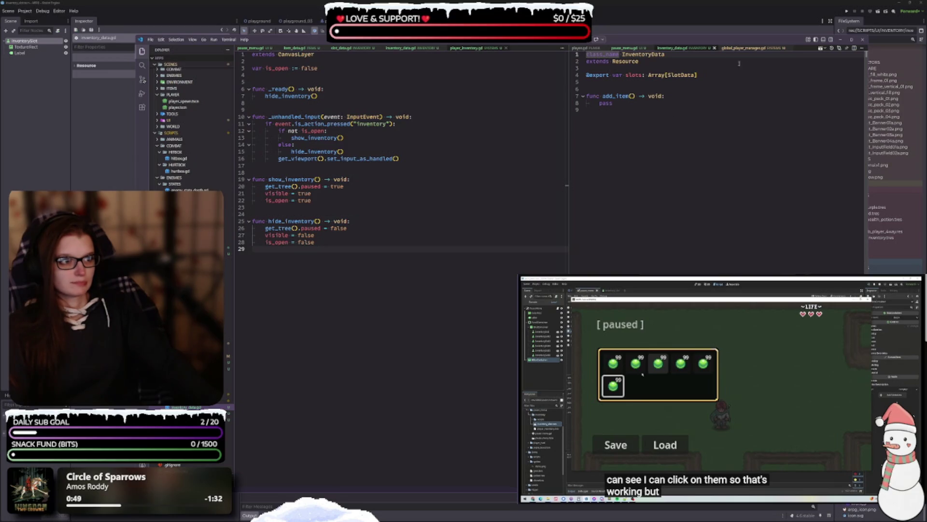
Close inventory_data.gd and inspect the inventory window's PanelContainer and slots in Godot
{"action": "left_click", "coordinate": [715, 48]}
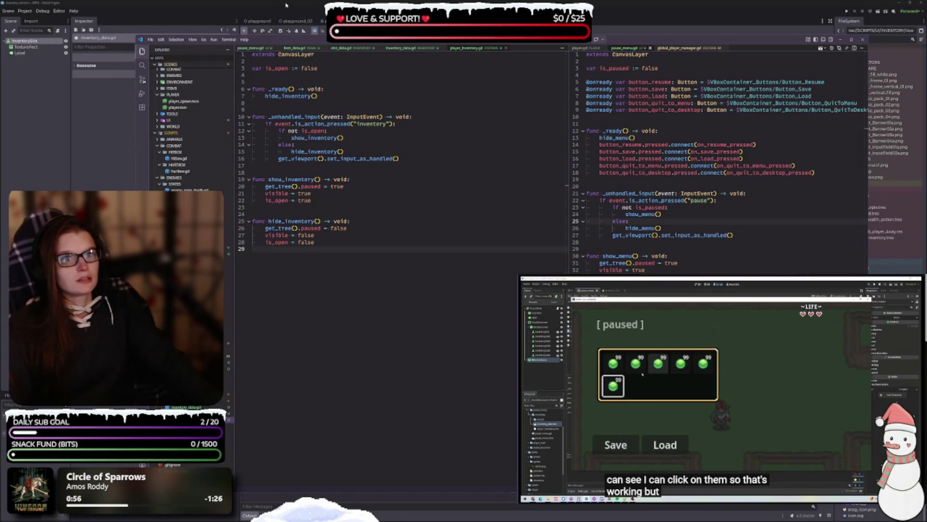
{"action": "left_click", "coordinate": [293, 20]}
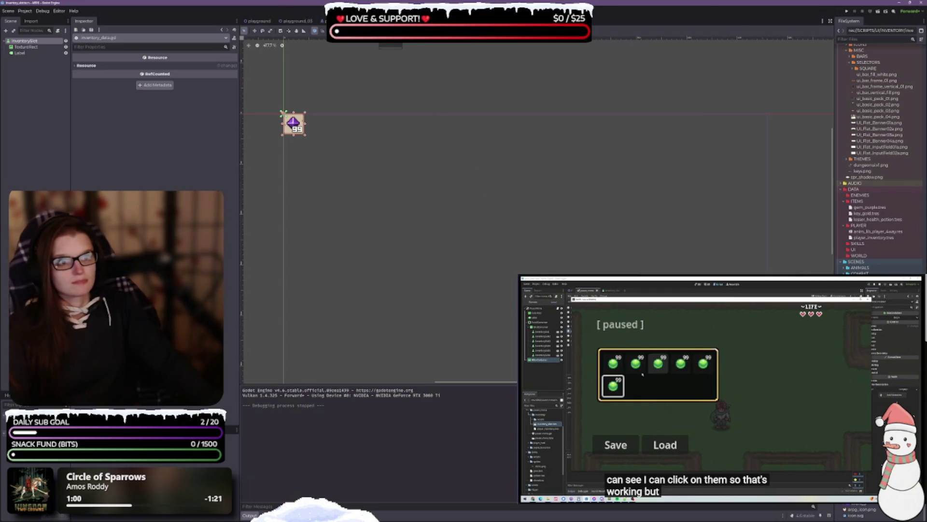
{"action": "key", "text": "ctrl+Tab"}
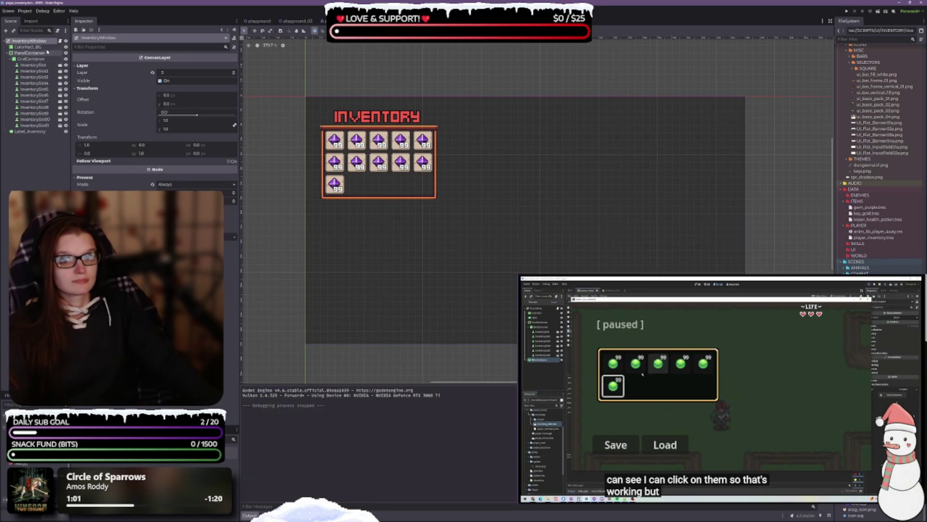
{"action": "left_click", "coordinate": [29, 53]}
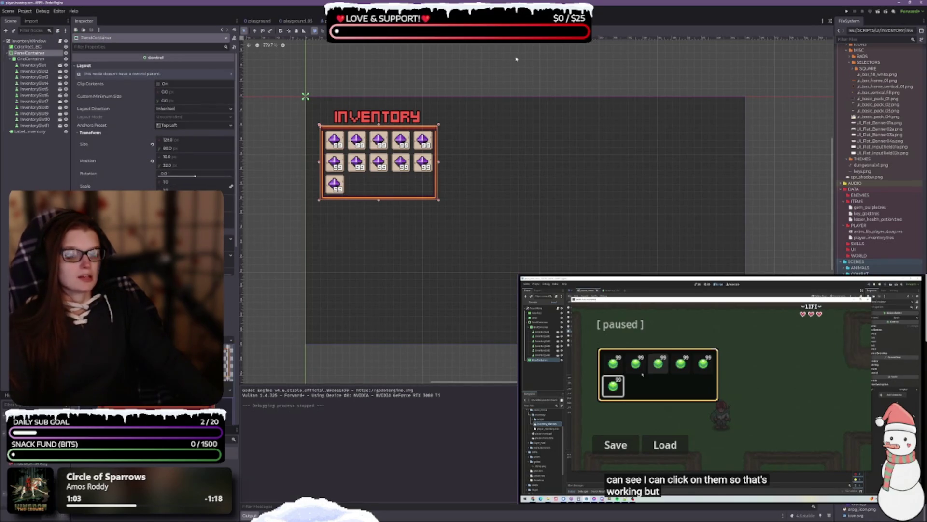
{"action": "left_click", "coordinate": [34, 126], "text": "shift"}
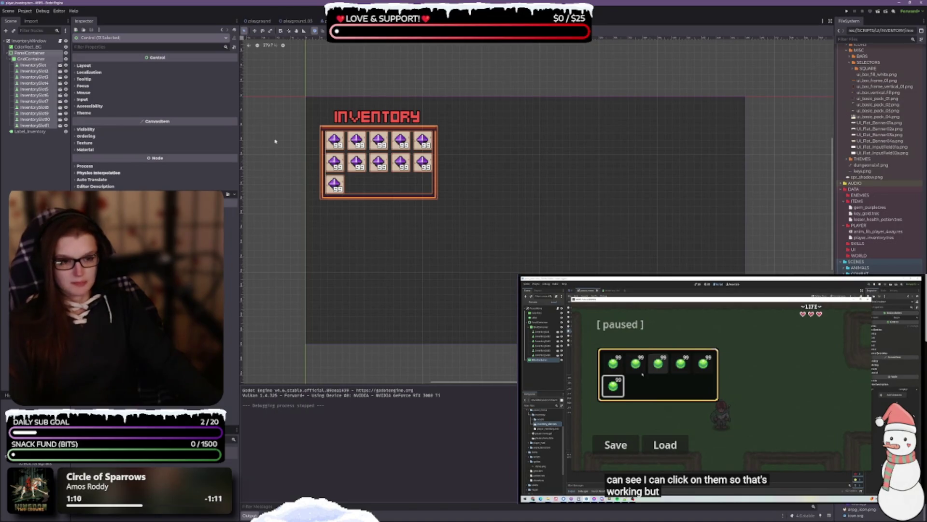
Look over the pause_menu scene, then switch to the playground map scene
{"action": "key", "text": "ctrl+Tab"}
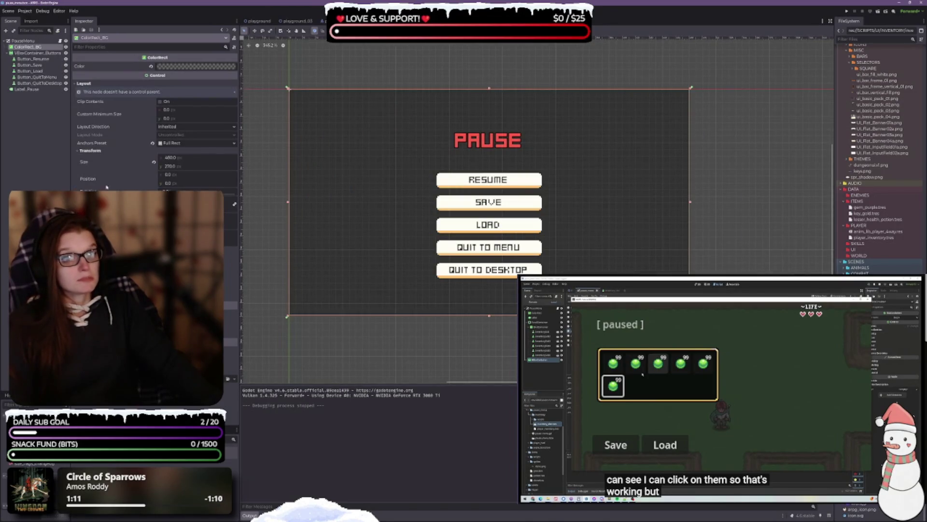
{"action": "left_click", "coordinate": [28, 118]}
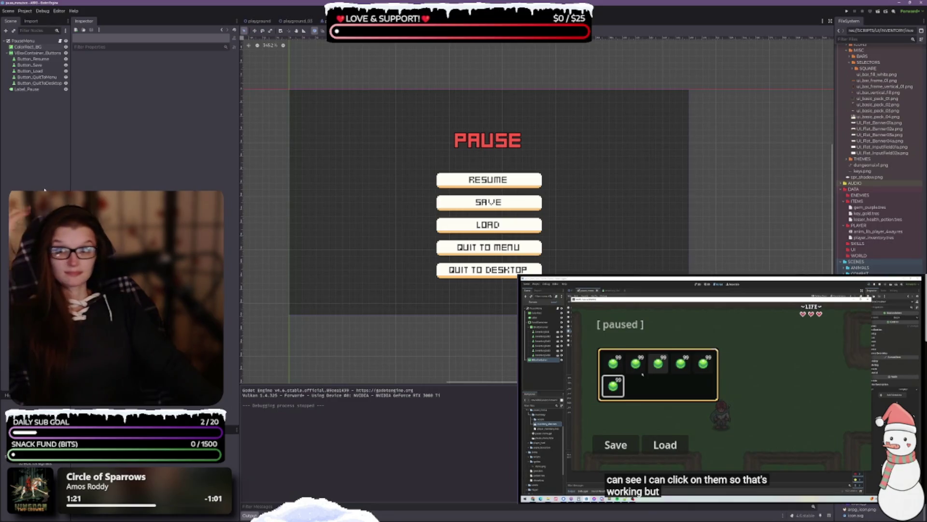
{"action": "left_click", "coordinate": [260, 21]}
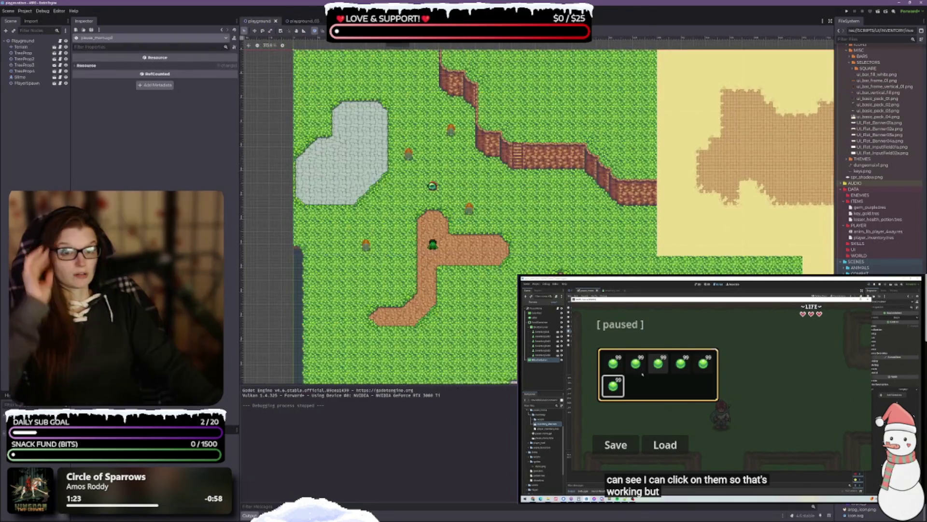
{"action": "key", "text": "F6"}
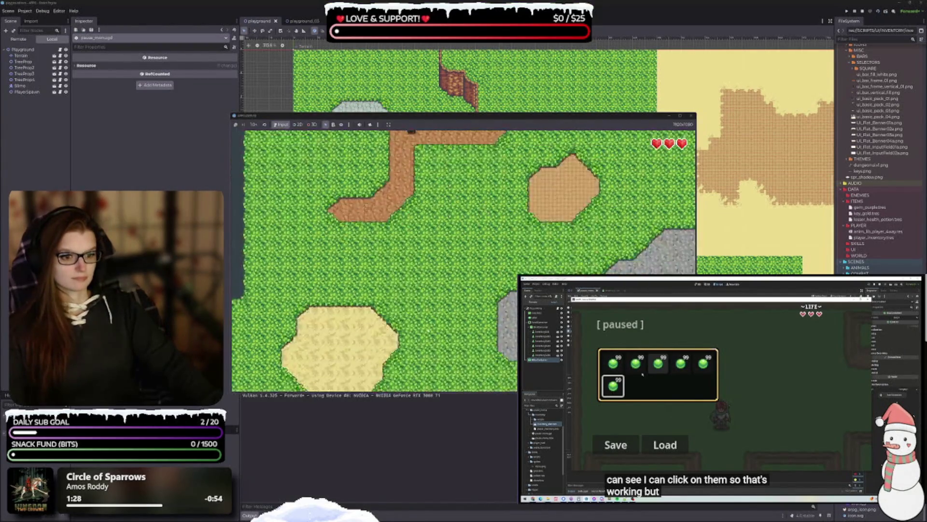
{"action": "key", "text": "Down"}
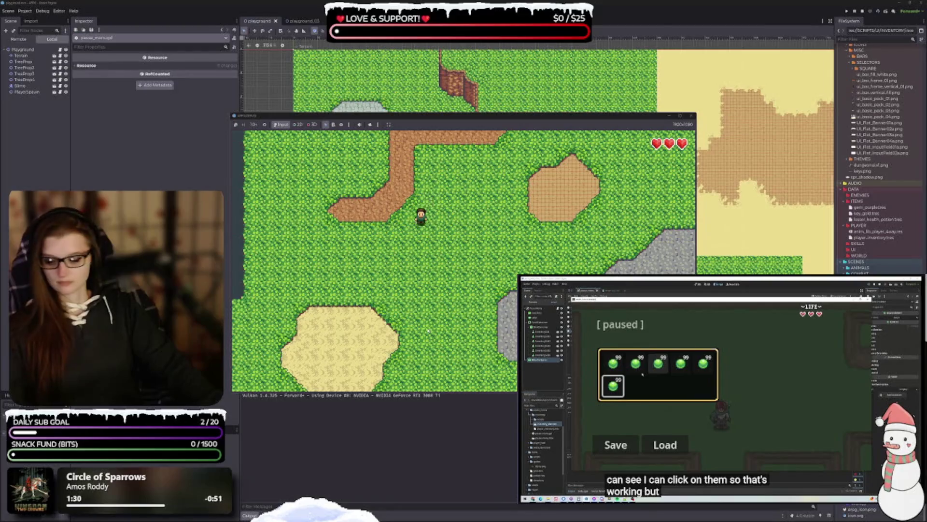
{"action": "key", "text": "Down"}
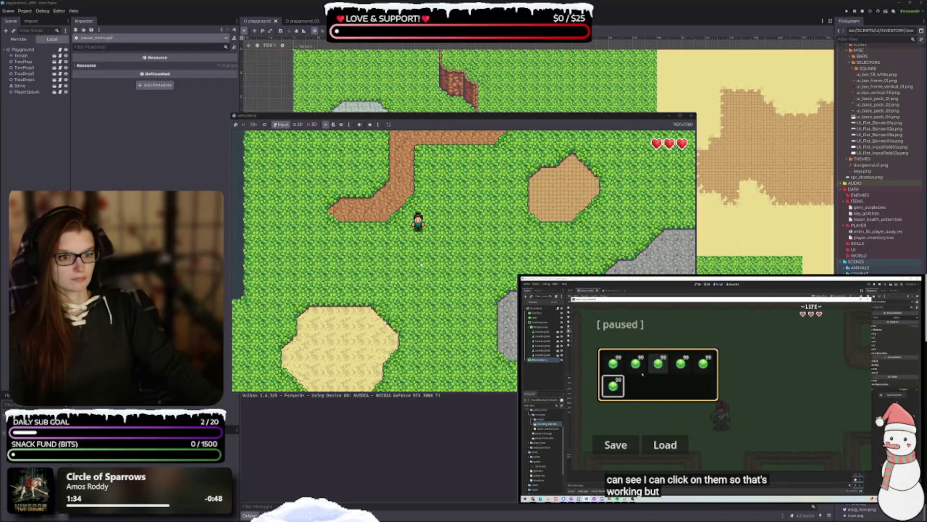
{"action": "key", "text": "Escape"}
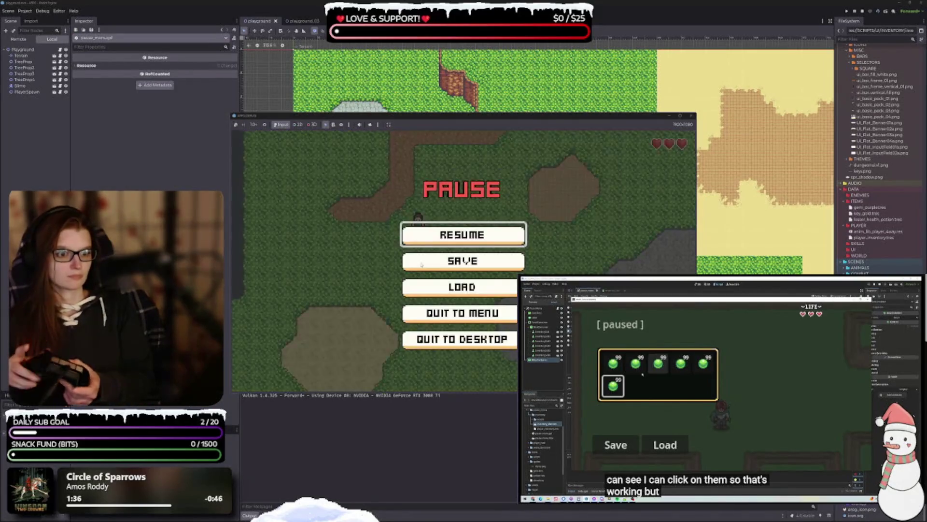
{"action": "key", "text": "Escape"}
{"action": "key", "text": "Down"}
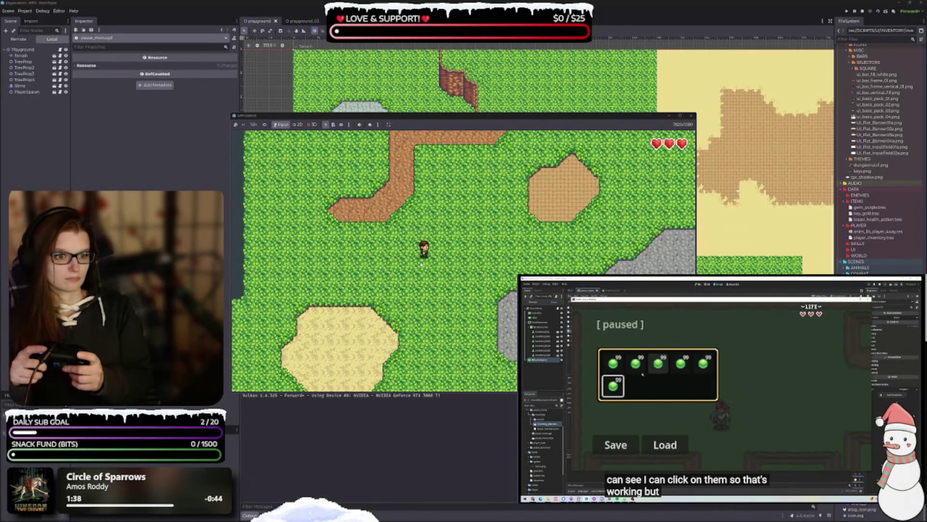
{"action": "key", "text": "Down"}
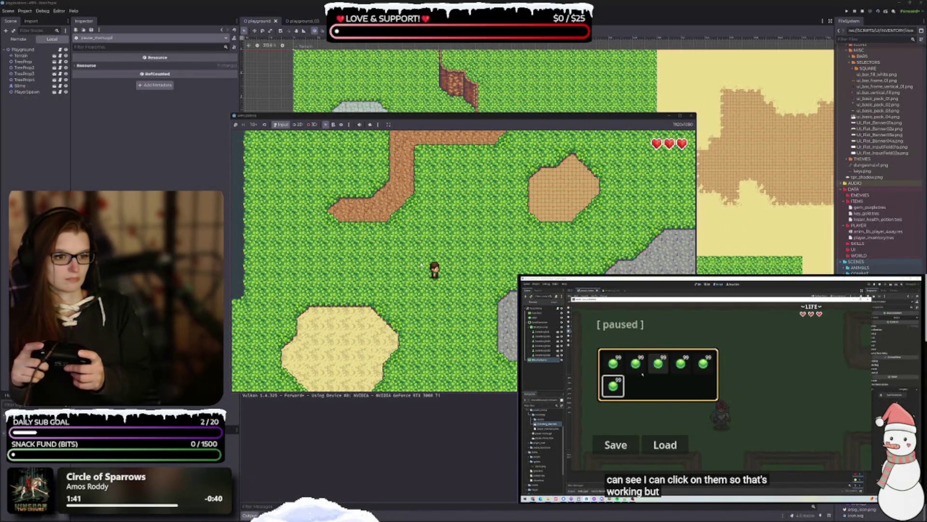
{"action": "key", "text": "Escape"}
{"action": "key", "text": "Down"}
{"action": "key", "text": "Up"}
{"action": "key", "text": "Up"}
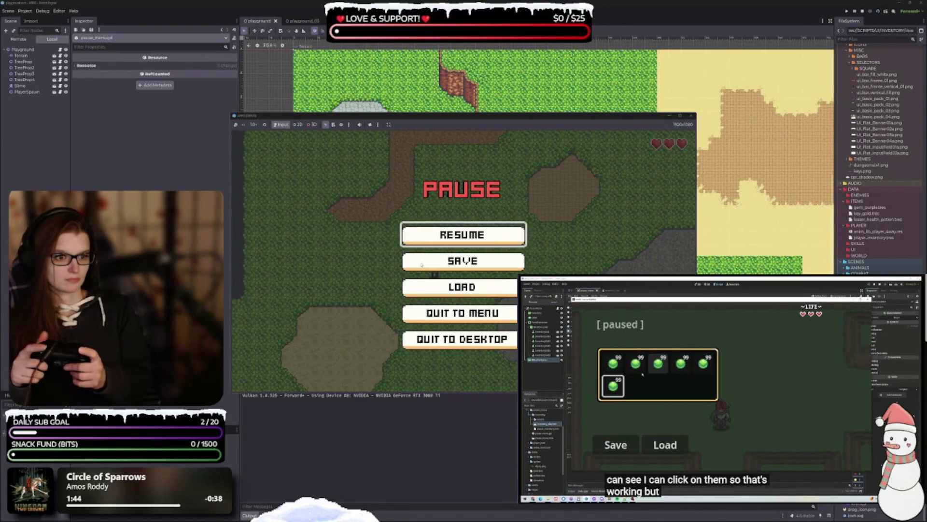
{"action": "key", "text": "Return"}
{"action": "key", "text": "Left"}
{"action": "key", "text": "Up"}
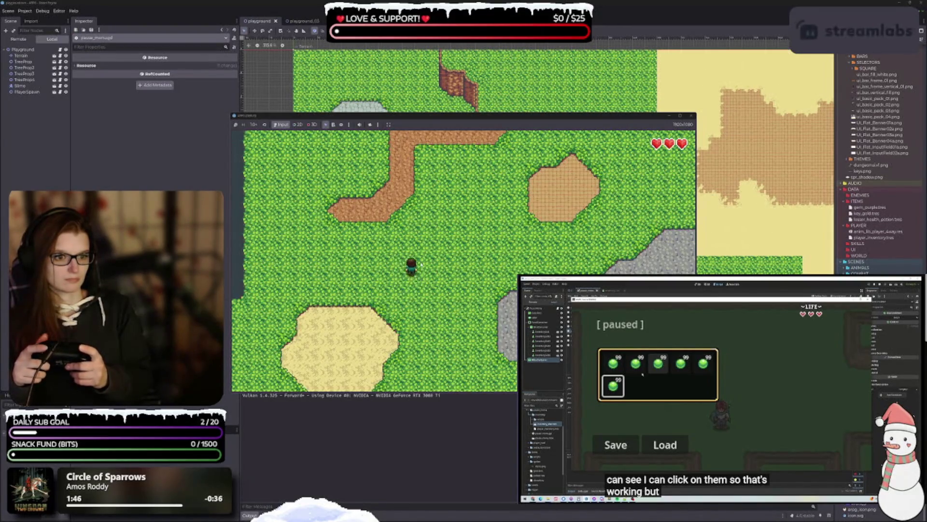
{"action": "key", "text": "Down"}
{"action": "key", "text": "Left"}
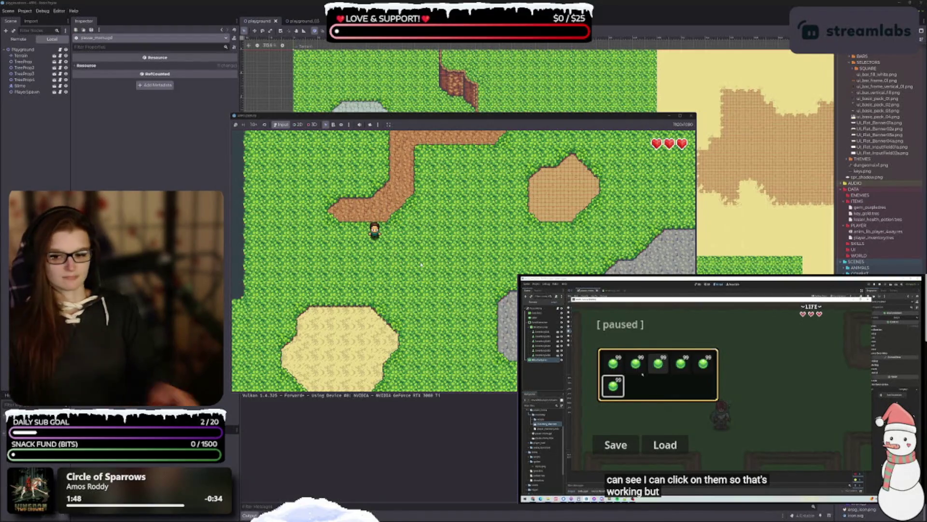
{"action": "left_click", "coordinate": [692, 116]}
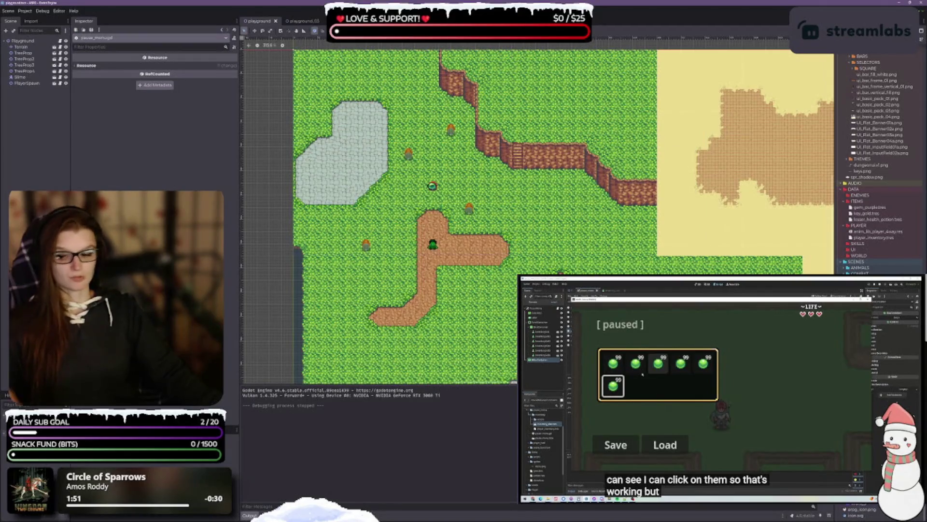
{"action": "key", "text": "alt+Tab"}
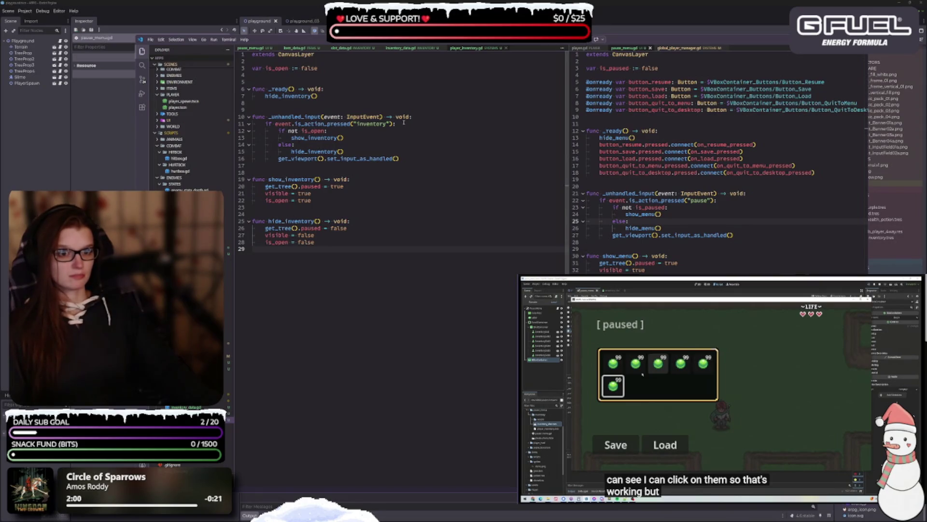
Add a print("Inventory pressed") line below the inventory input check
{"action": "left_click", "coordinate": [403, 123]}
{"action": "key", "text": "Return"}
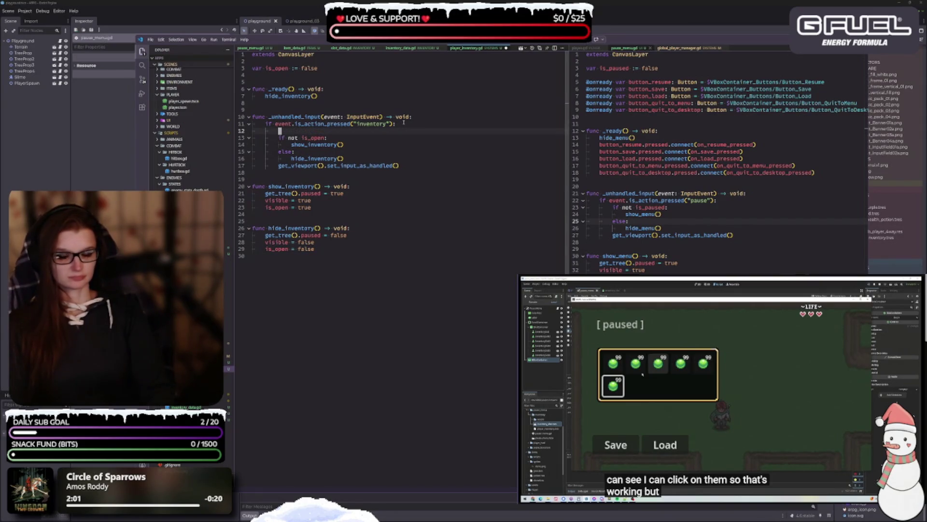
{"action": "type", "text": "print(\""}
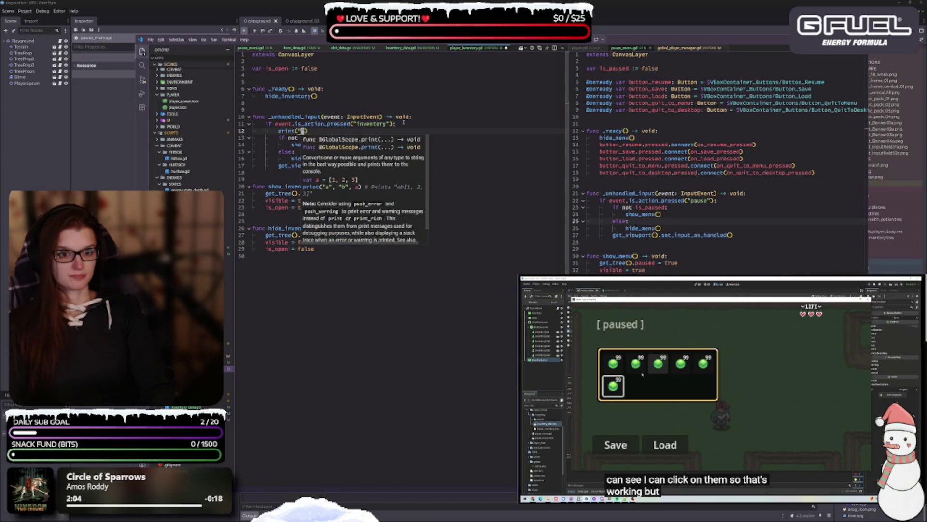
{"action": "type", "text": "i"}
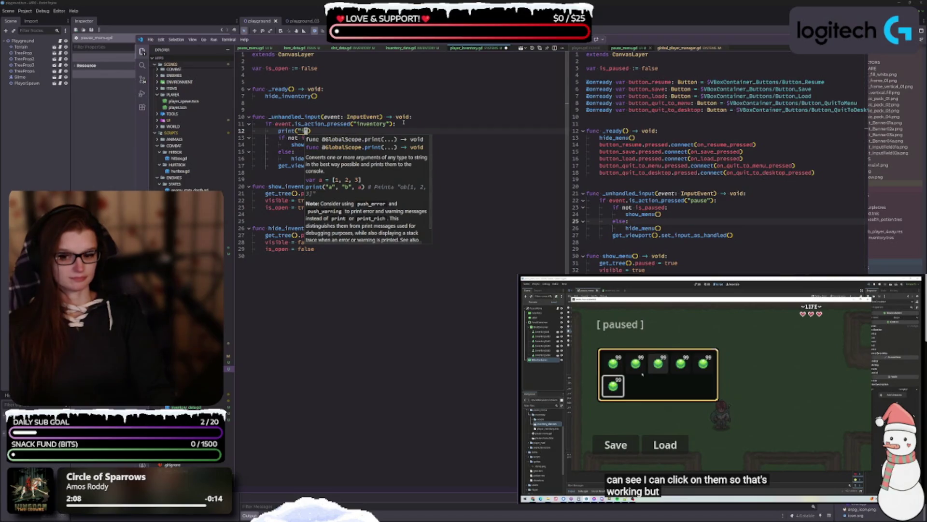
{"action": "type", "text": " was"}
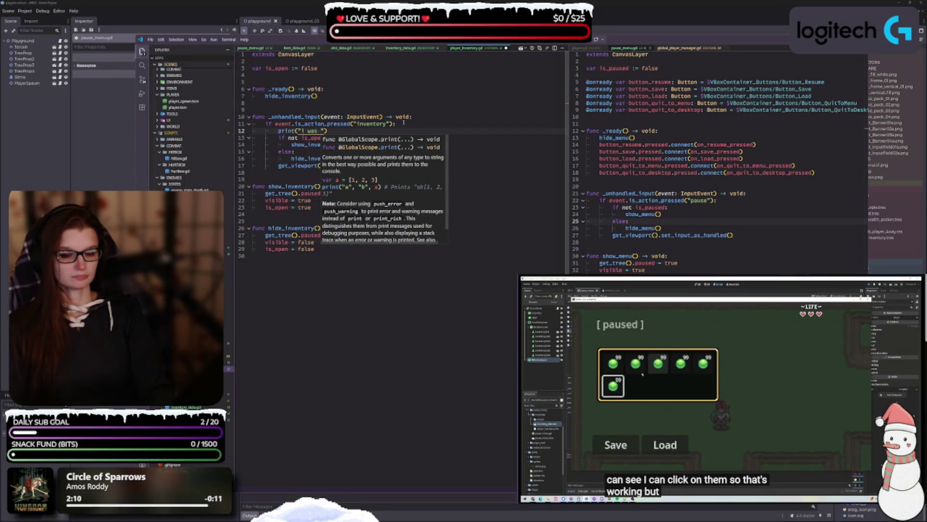
{"action": "key", "text": "BackSpace"}
{"action": "key", "text": "BackSpace"}
{"action": "key", "text": "BackSpace"}
{"action": "type", "text": "n"}
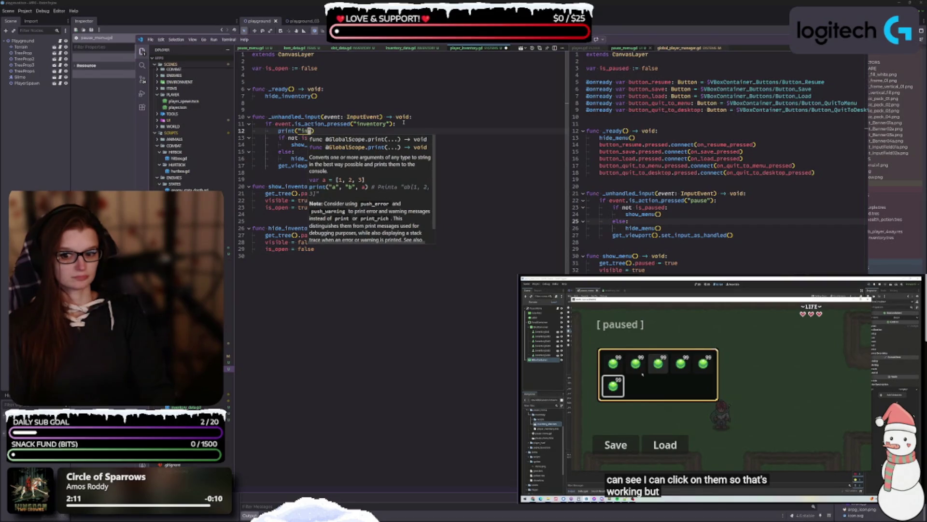
{"action": "type", "text": "ventory "}
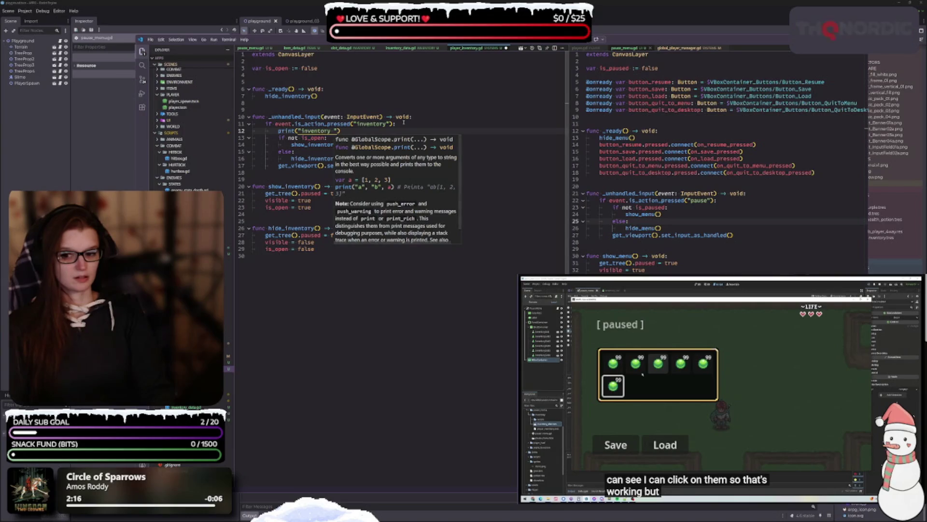
{"action": "type", "text": "pressed"}
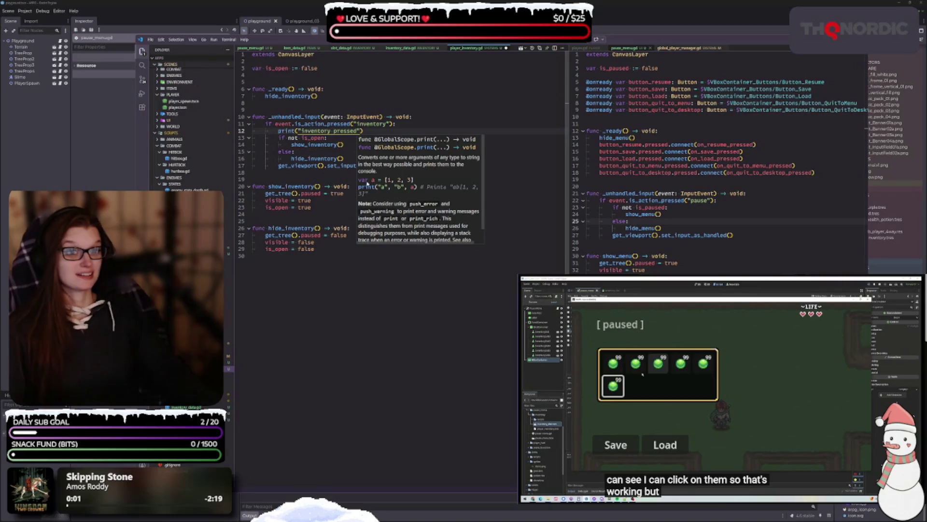
Add print("show") inside the is_open check
{"action": "left_click", "coordinate": [335, 140]}
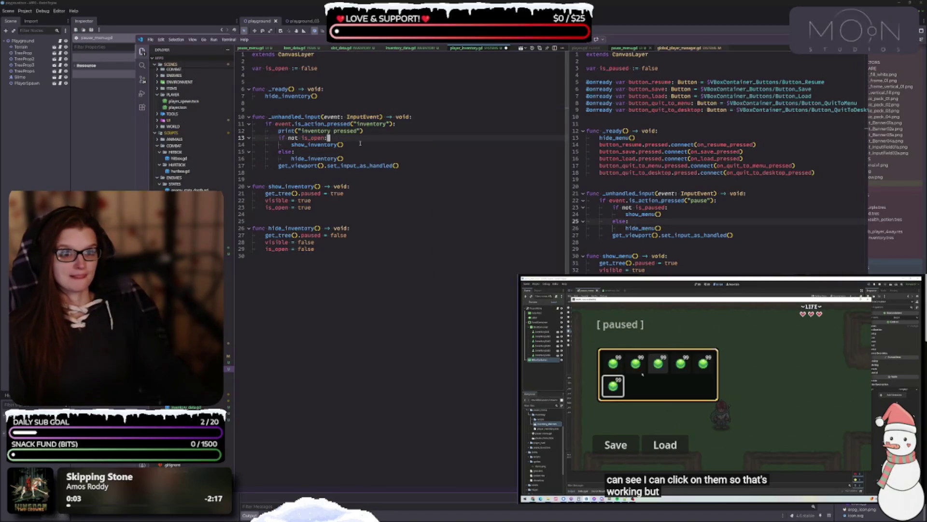
{"action": "key", "text": "Return"}
{"action": "type", "text": "print(\""}
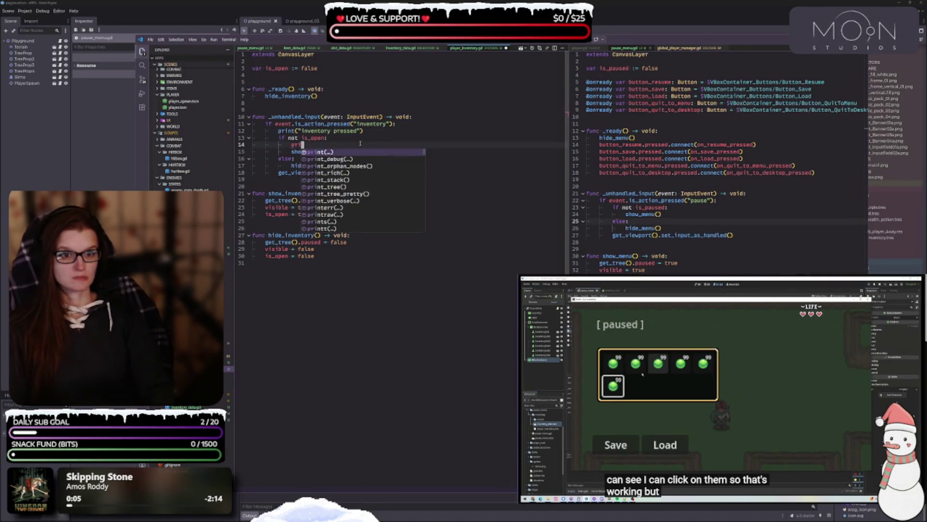
{"action": "type", "text": "show"}
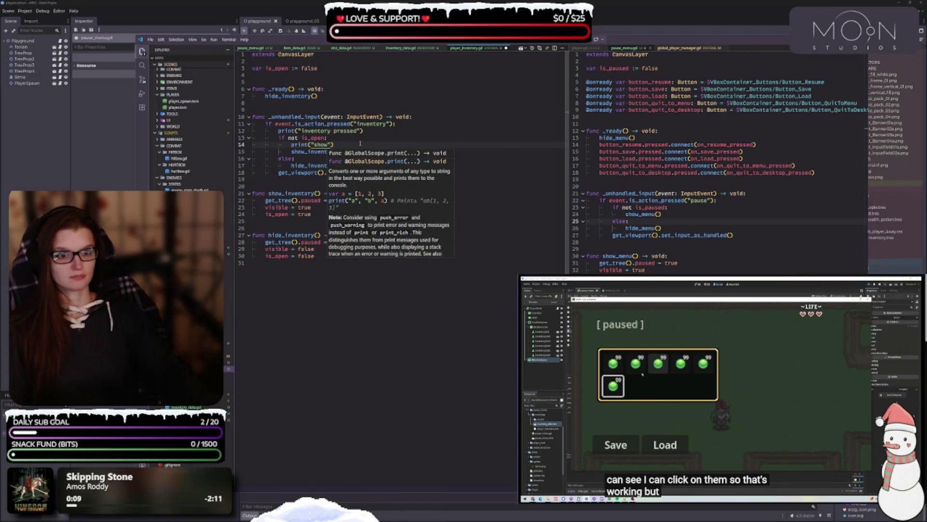
{"action": "key", "text": "End"}
Add print("hide") in the else branch, then return to the Godot editor
{"action": "left_click", "coordinate": [331, 161]}
{"action": "key", "text": "Return"}
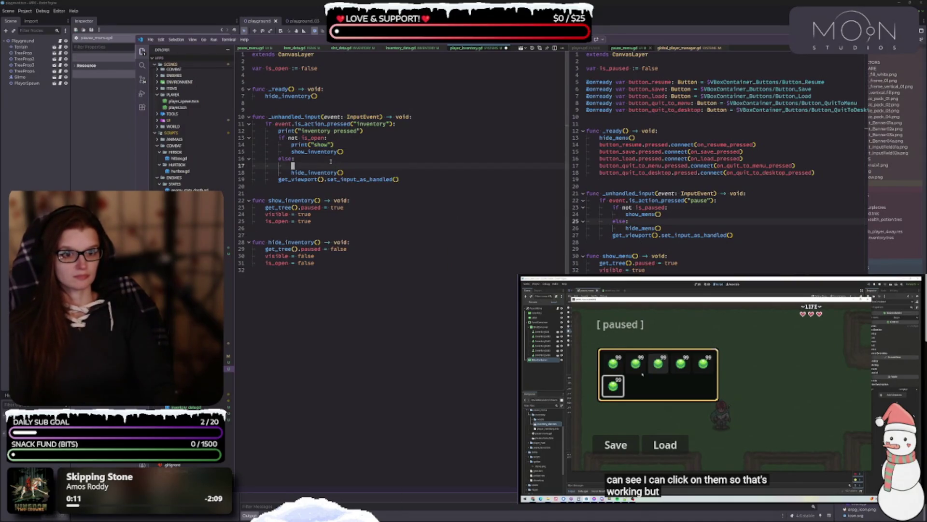
{"action": "type", "text": "print"}
{"action": "key", "text": "Return"}
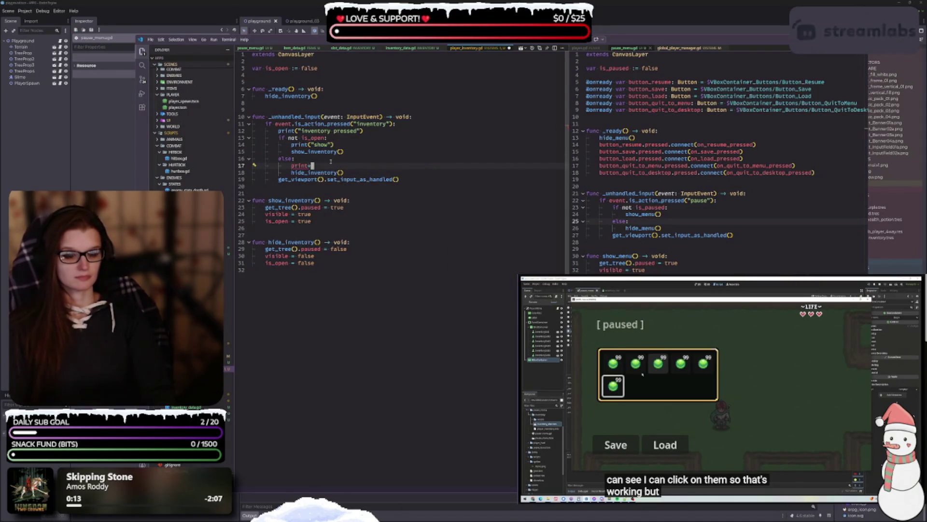
{"action": "type", "text": "\"hide"}
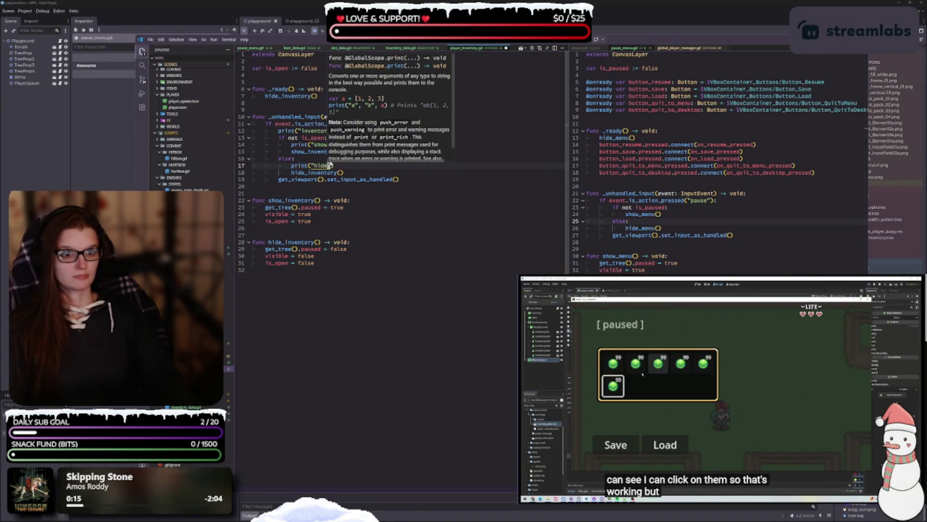
{"action": "left_click", "coordinate": [454, 185]}
{"action": "left_click", "coordinate": [441, 178]}
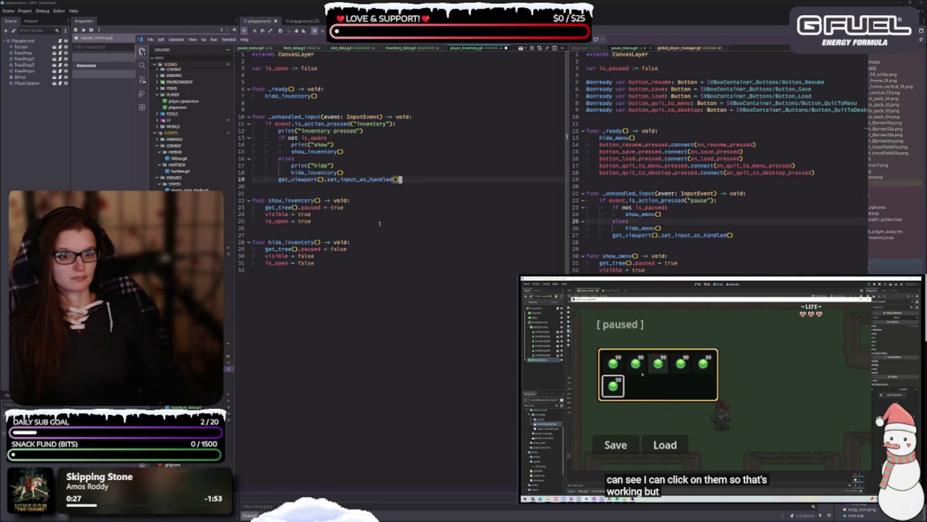
{"action": "left_click", "coordinate": [338, 219]}
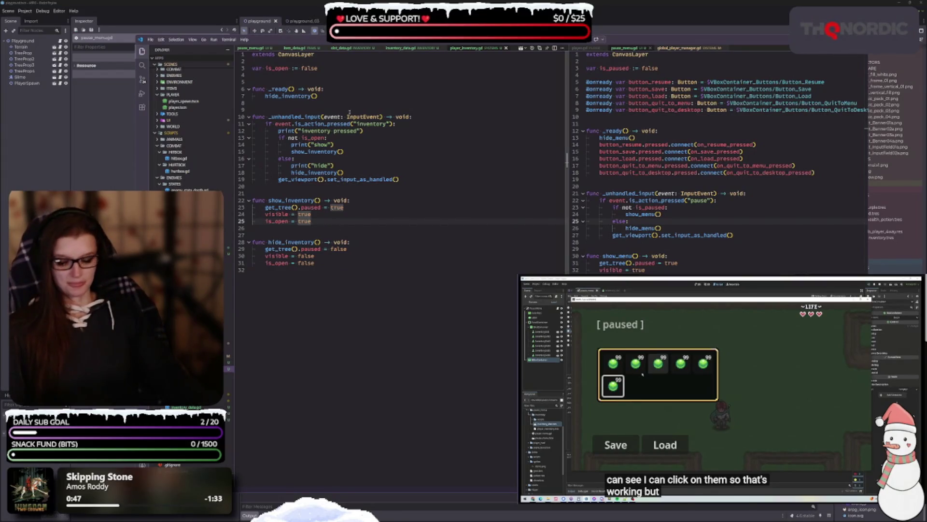
{"action": "key", "text": "alt+Tab"}
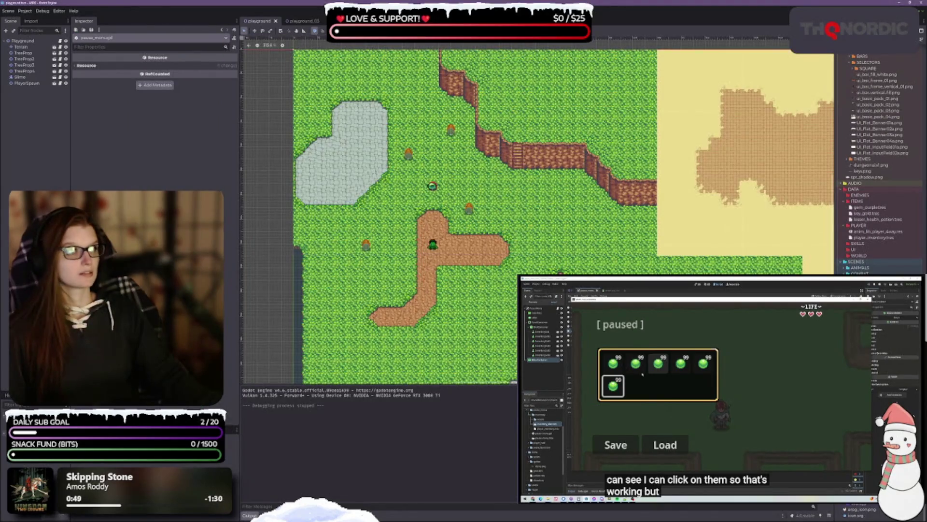
Run the game with F5, walk up-right, open the inventory with I, then stop the run
{"action": "key", "text": "F5"}
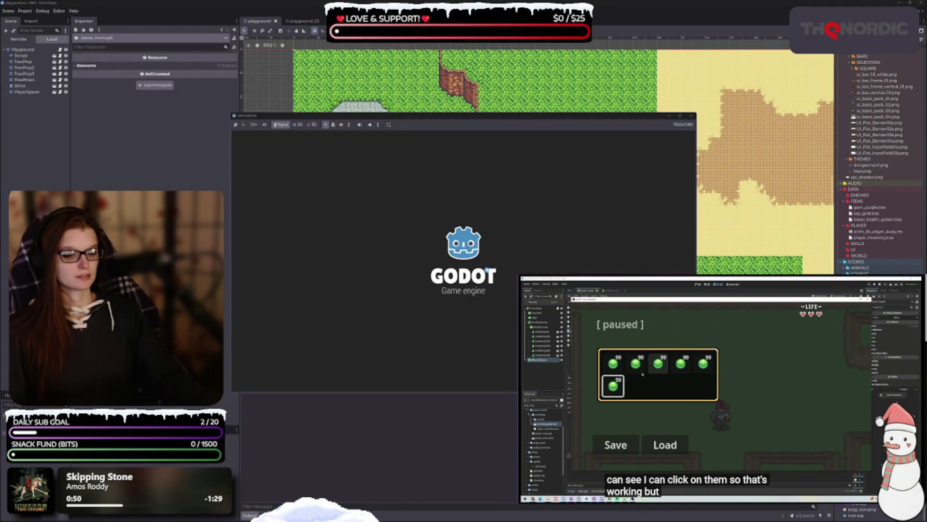
{"action": "key", "text": "Up"}
{"action": "key", "text": "Right"}
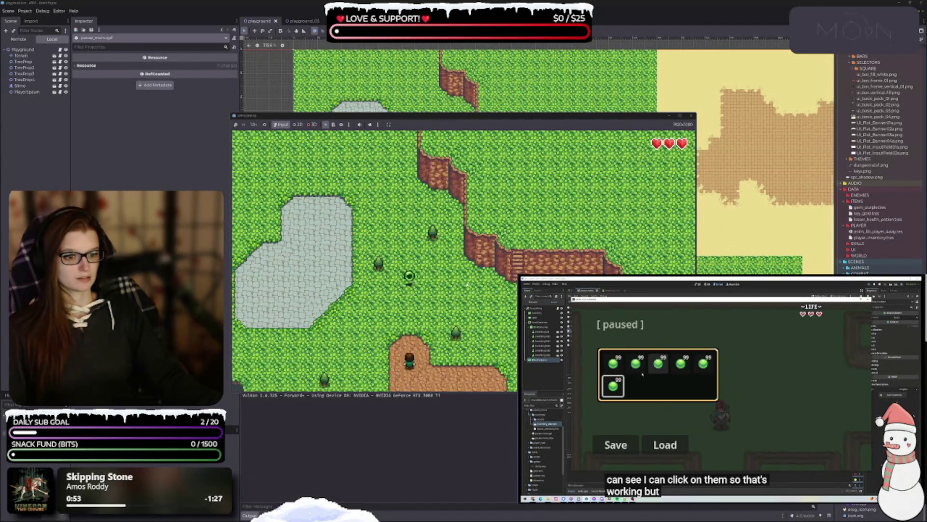
{"action": "key", "text": "i"}
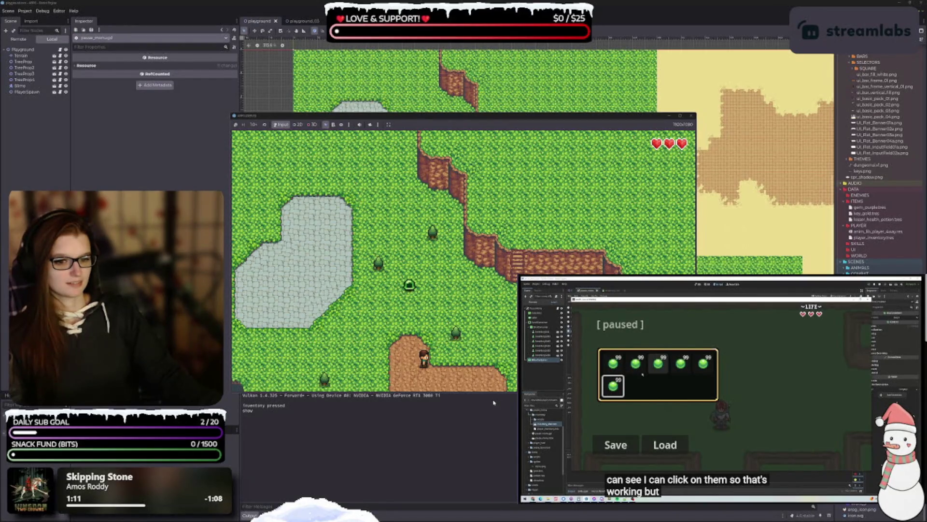
{"action": "left_click", "coordinate": [691, 116]}
{"action": "key", "text": "ctrl+shift+Tab"}
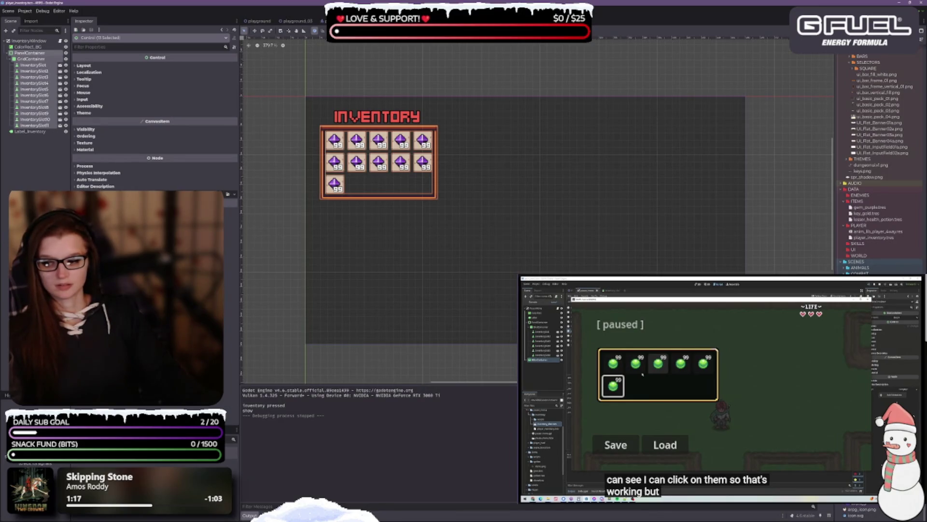
Review lines 23–31 of the inventory script in VS Code, then return to Godot's inventory scene
{"action": "left_click", "coordinate": [252, 21]}
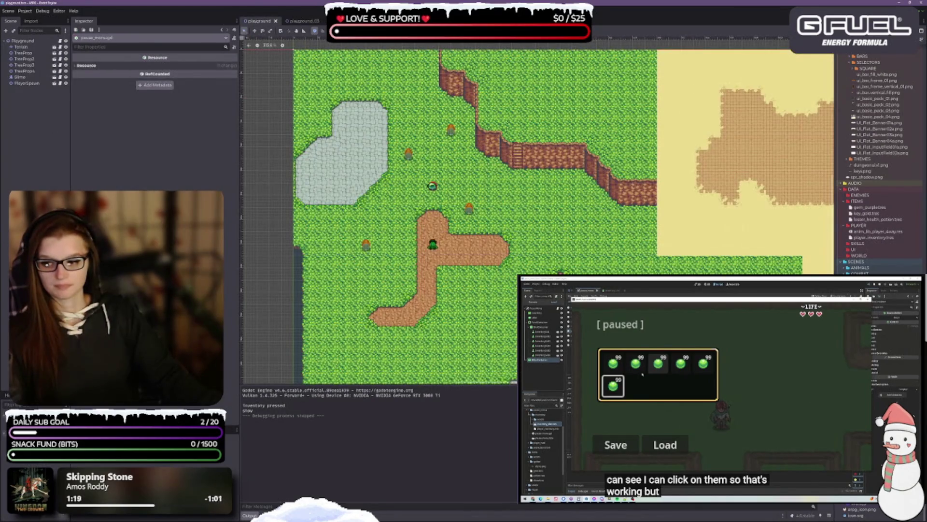
{"action": "key", "text": "alt+Tab"}
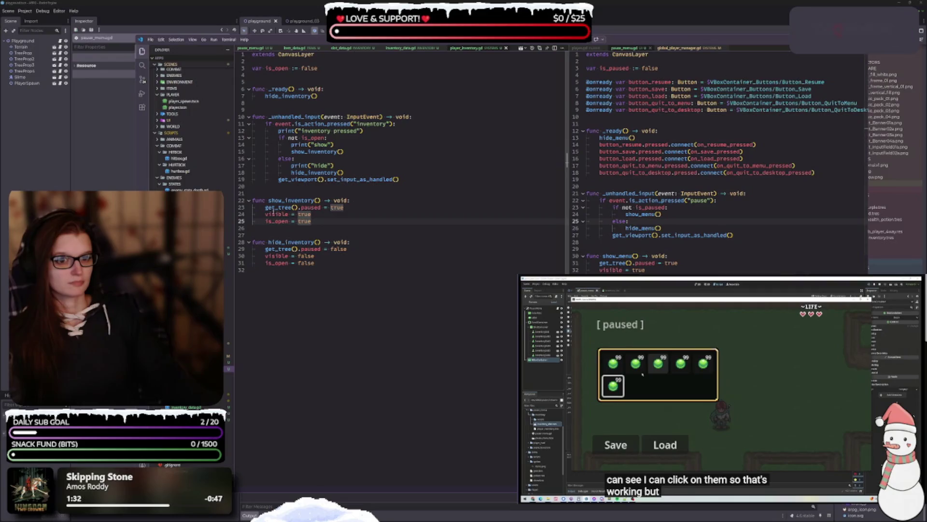
{"action": "mouse_move", "coordinate": [274, 213]}
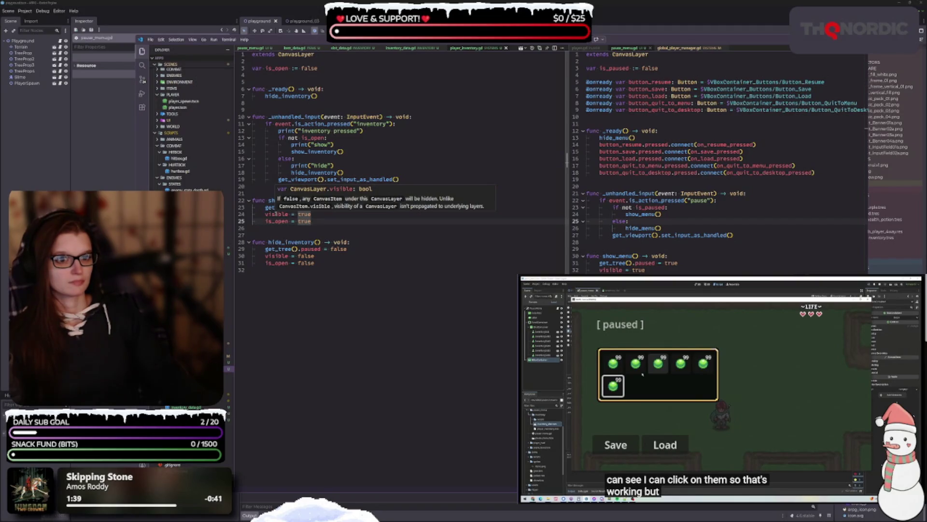
{"action": "left_click", "coordinate": [317, 262]}
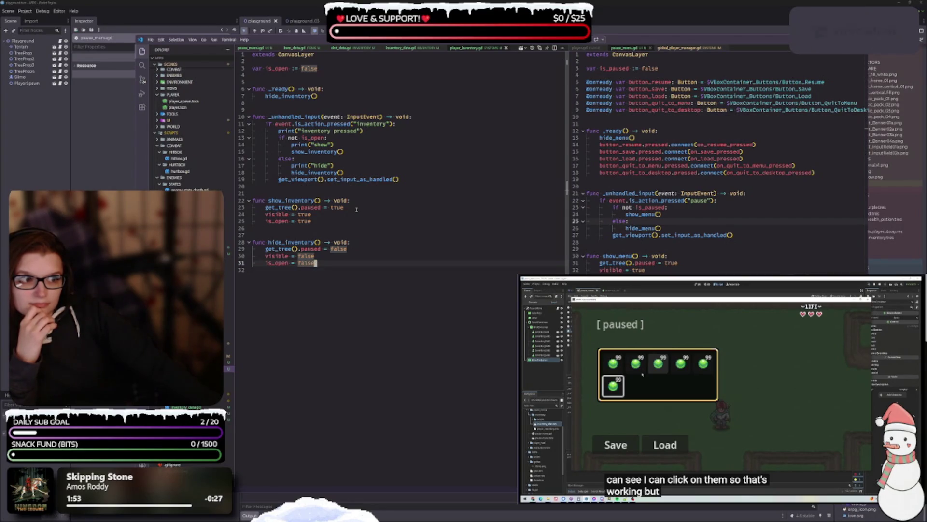
{"action": "left_click", "coordinate": [356, 209]}
{"action": "left_click", "coordinate": [338, 265]}
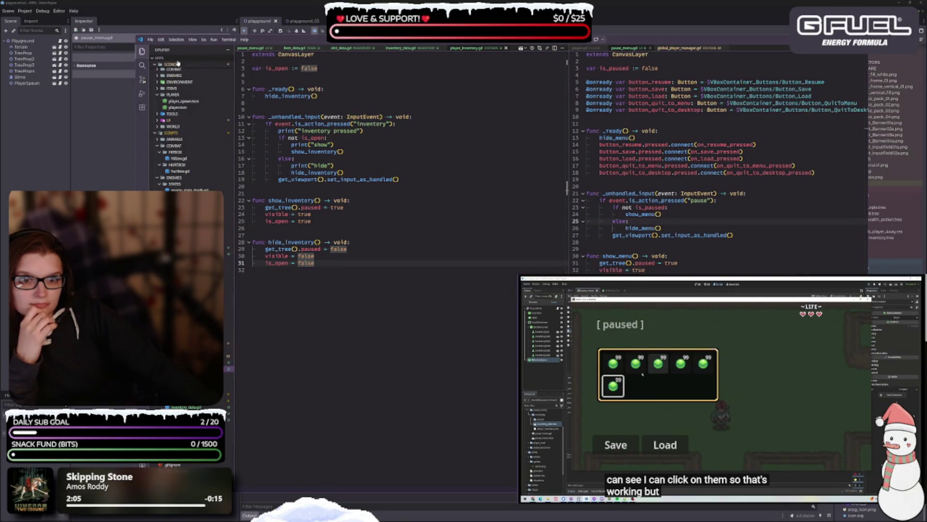
{"action": "key", "text": "alt+Tab"}
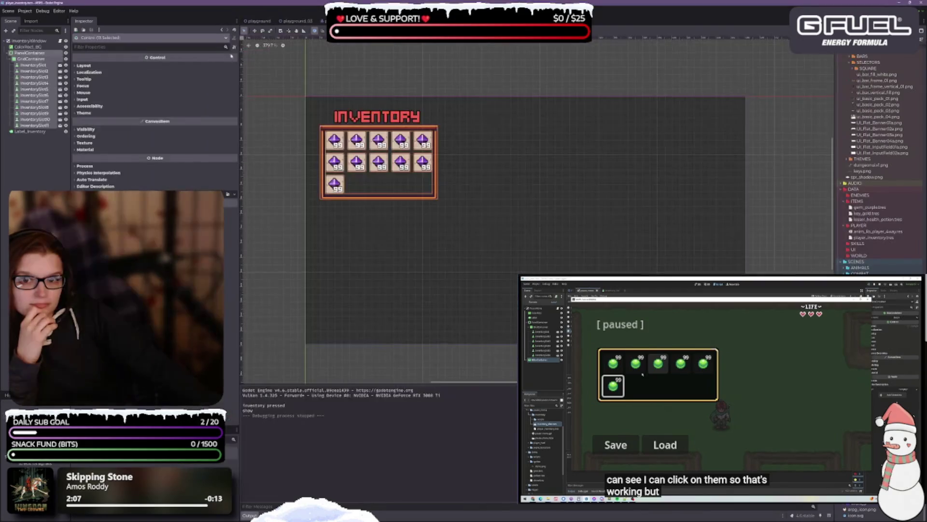
{"action": "left_click", "coordinate": [29, 41]}
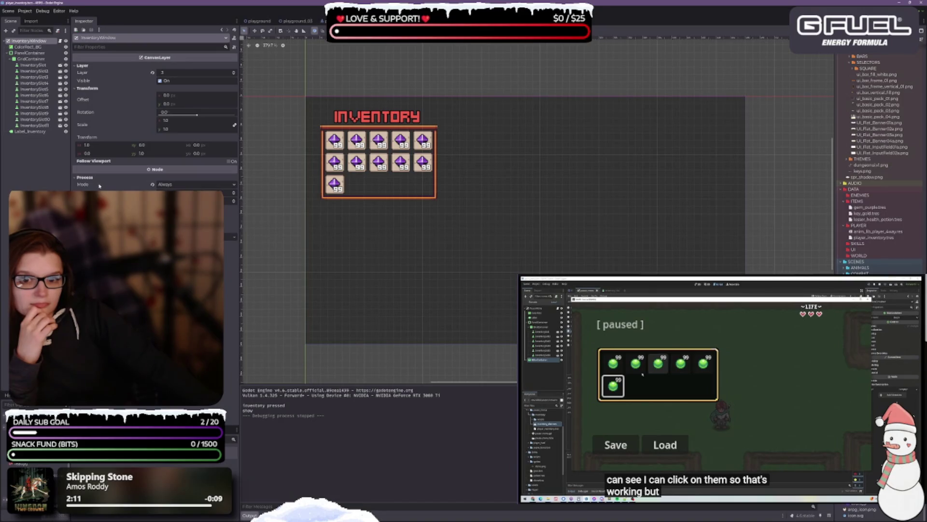
{"action": "mouse_move", "coordinate": [80, 185]}
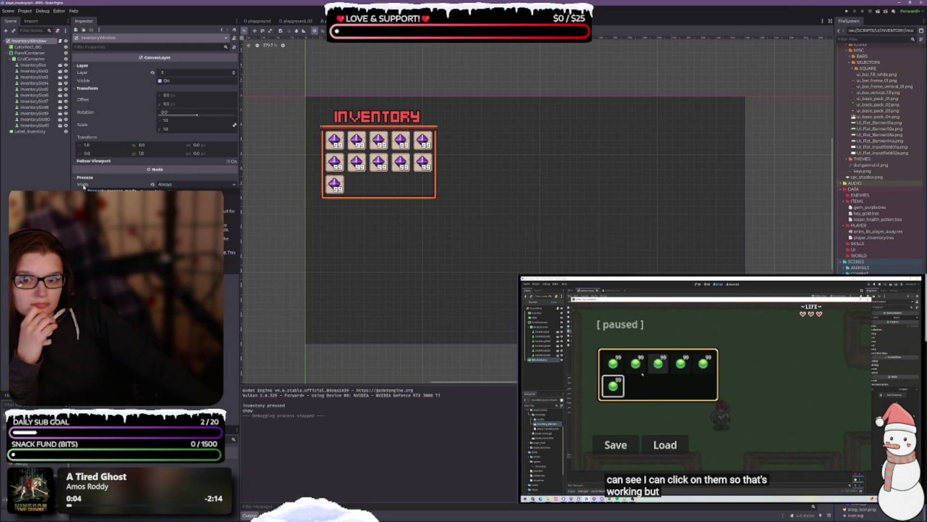
{"action": "left_click", "coordinate": [30, 47]}
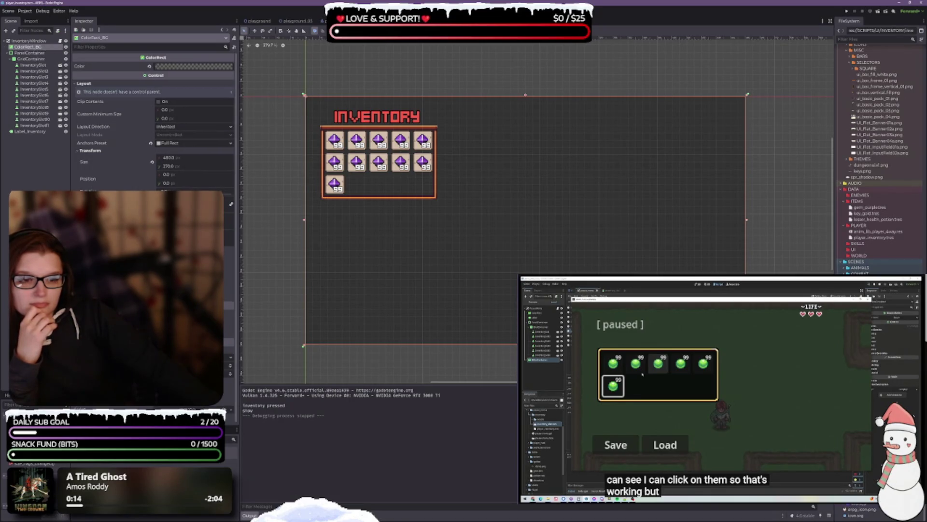
Select PanelContainer, GridContainer and the first InventorySlot, then open the InventorySlot scene
{"action": "left_click", "coordinate": [32, 53]}
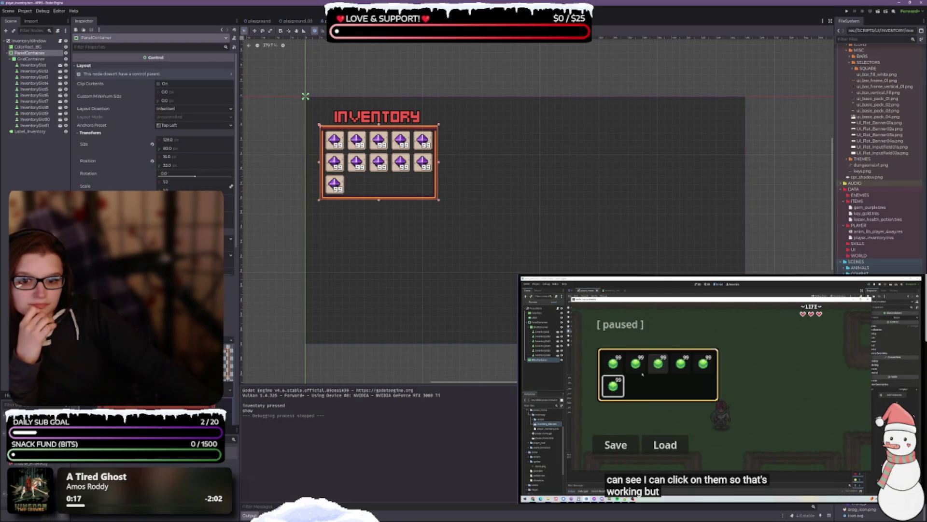
{"action": "scroll", "coordinate": [155, 145], "scroll_direction": "down", "scroll_amount": 10}
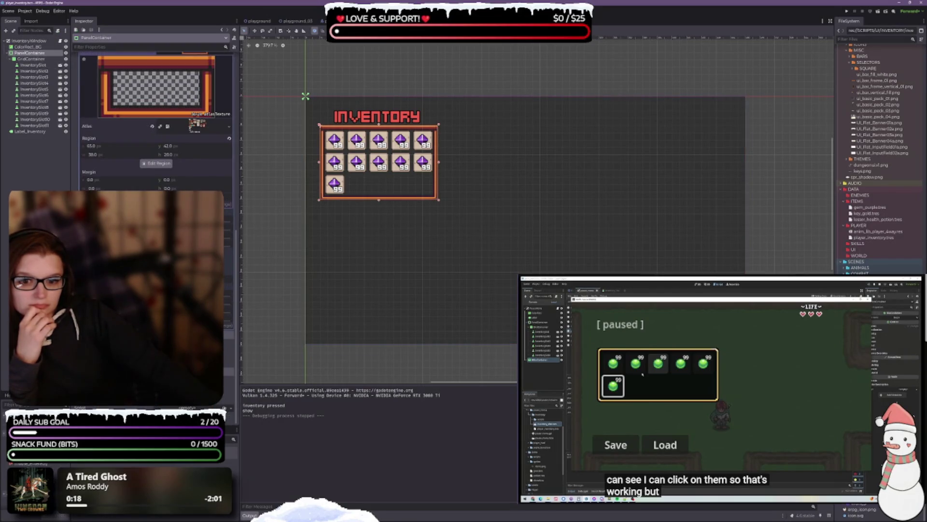
{"action": "left_click", "coordinate": [26, 59]}
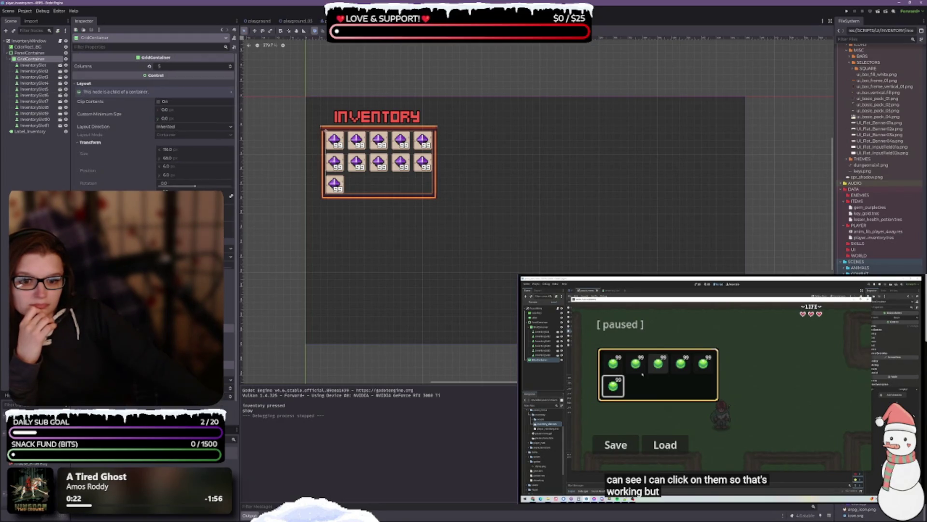
{"action": "left_click", "coordinate": [33, 65]}
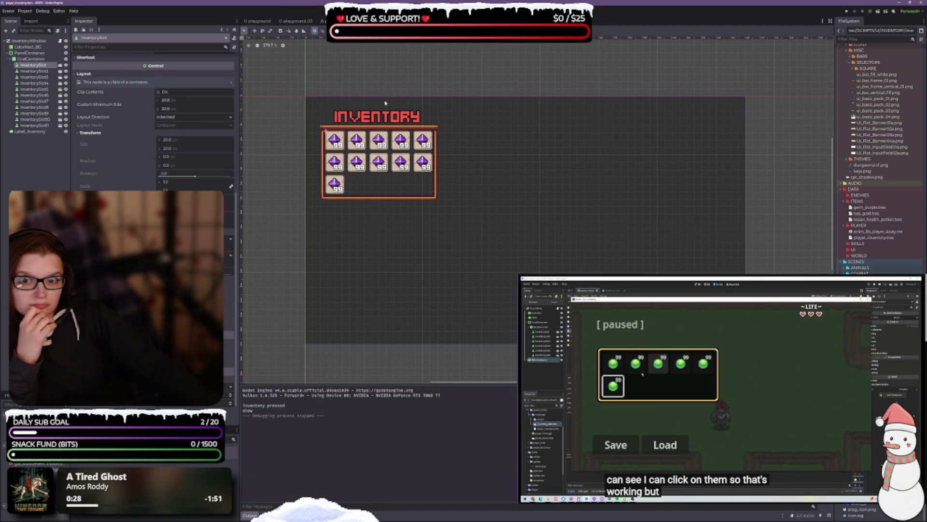
{"action": "left_click", "coordinate": [59, 65]}
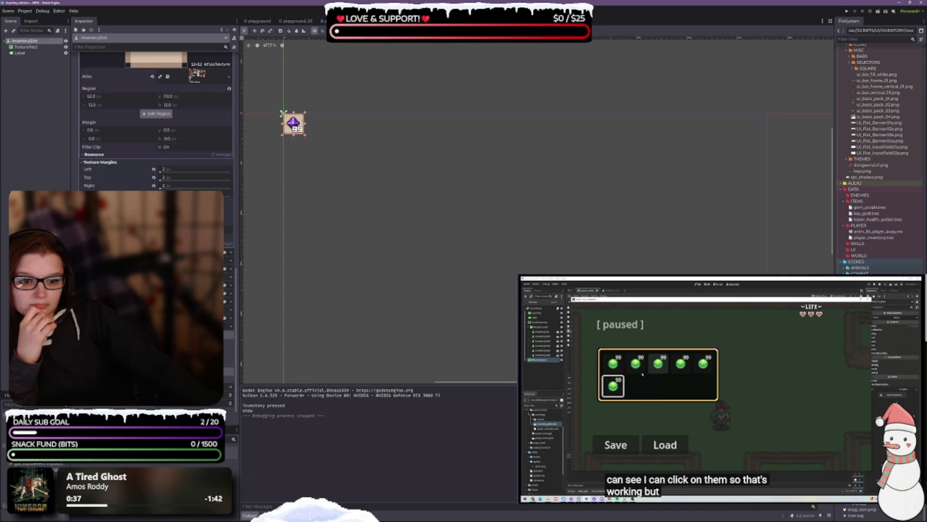
Scroll through the InventorySlot's Theme Overrides and Button properties, then go back to player_inventory
{"action": "scroll", "coordinate": [155, 120], "scroll_direction": "down", "scroll_amount": 2}
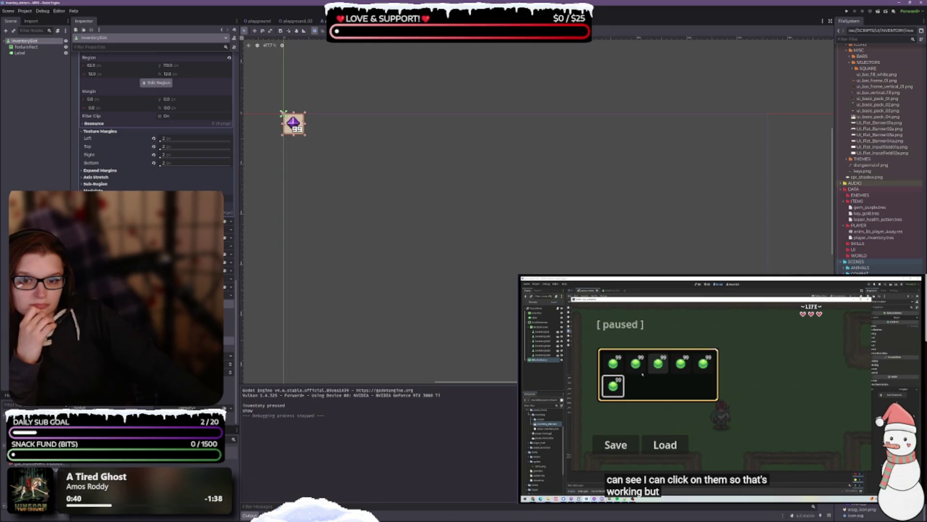
{"action": "scroll", "coordinate": [155, 121], "scroll_direction": "down", "scroll_amount": 5}
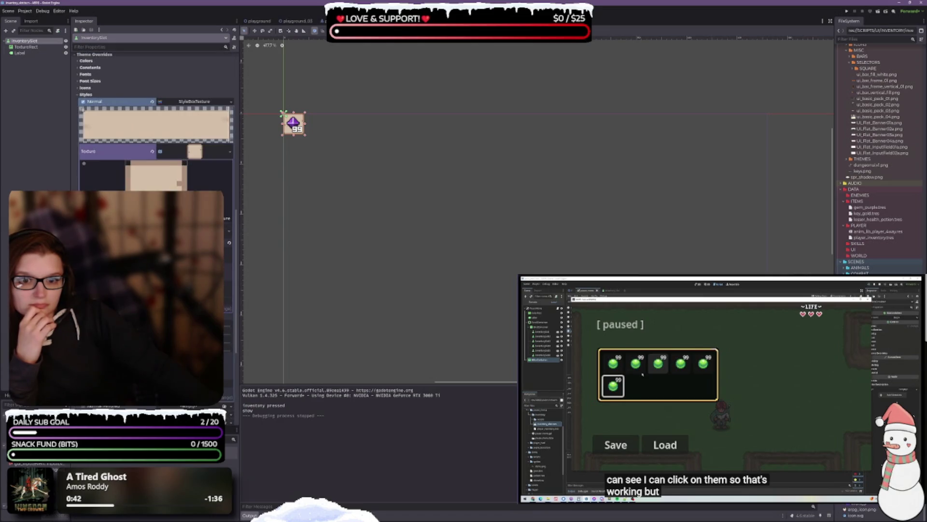
{"action": "scroll", "coordinate": [143, 56], "scroll_direction": "up", "scroll_amount": 10}
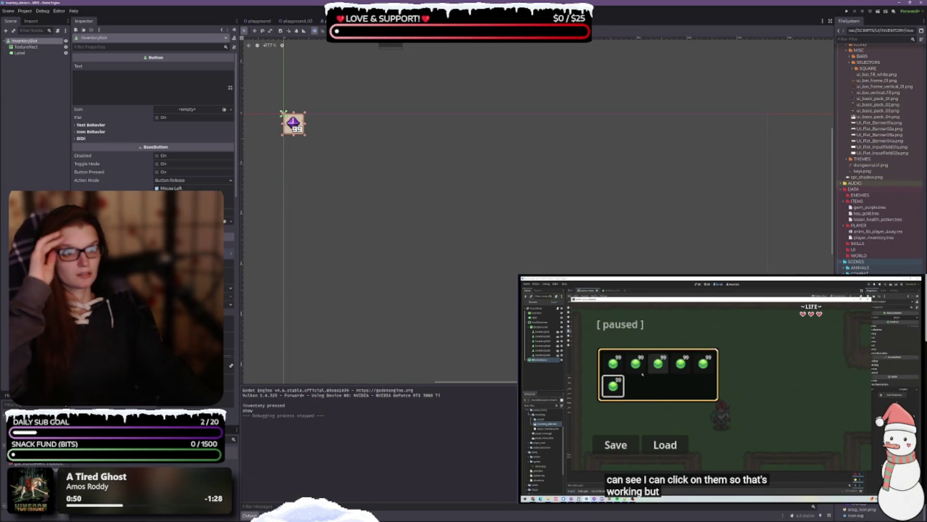
{"action": "key", "text": "ctrl+Tab"}
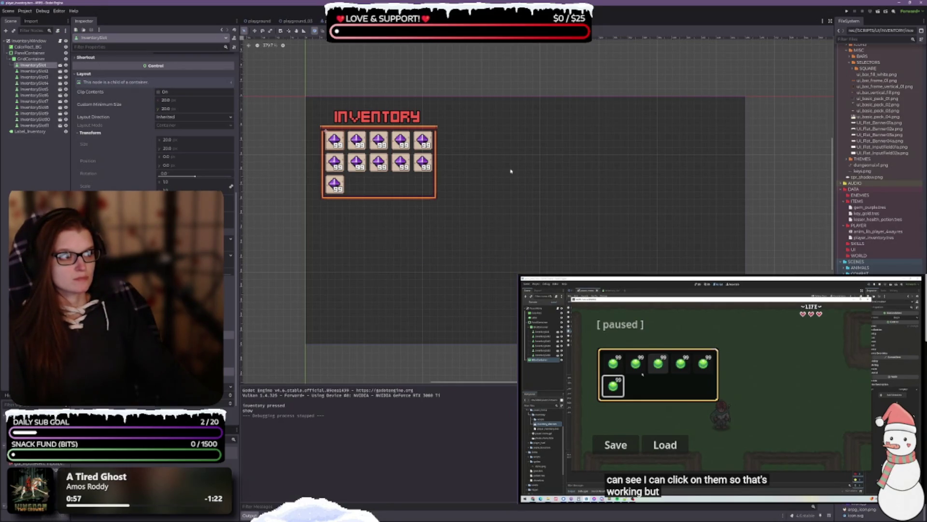
Test-run and stop the game, select InventoryWindow, then switch to the pause_menu scene
{"action": "left_click", "coordinate": [876, 11]}
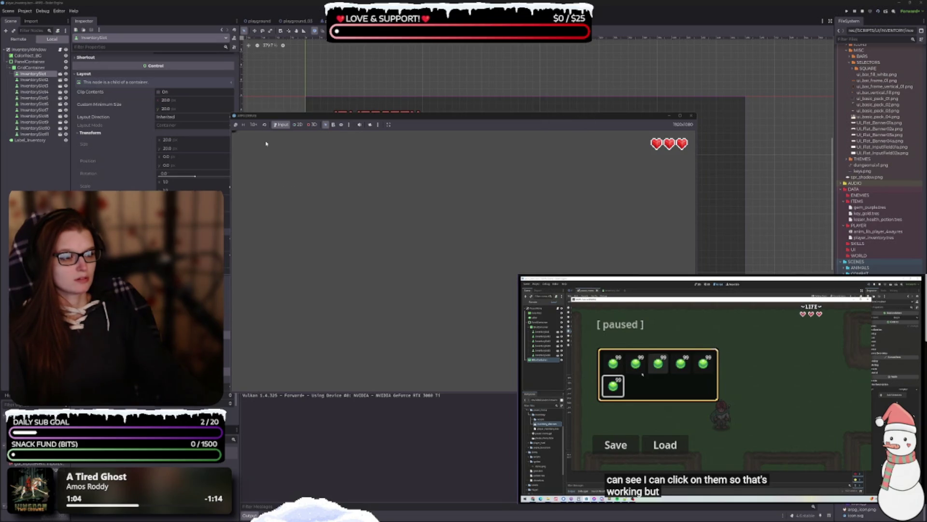
{"action": "left_click", "coordinate": [691, 115]}
{"action": "left_click", "coordinate": [40, 41]}
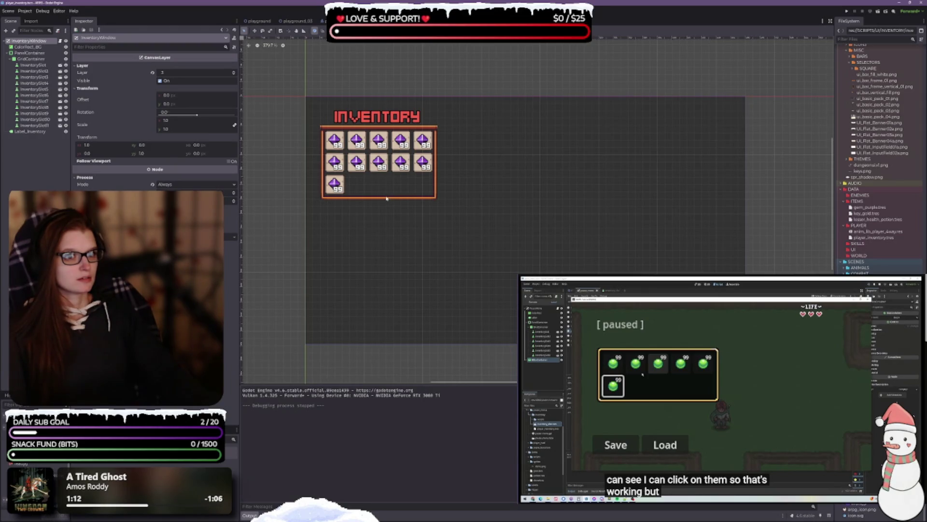
{"action": "mouse_move", "coordinate": [386, 198]}
{"action": "left_mouse_down"}
{"action": "mouse_move", "coordinate": [487, 228]}
{"action": "mouse_move", "coordinate": [396, 169]}
{"action": "left_mouse_up"}
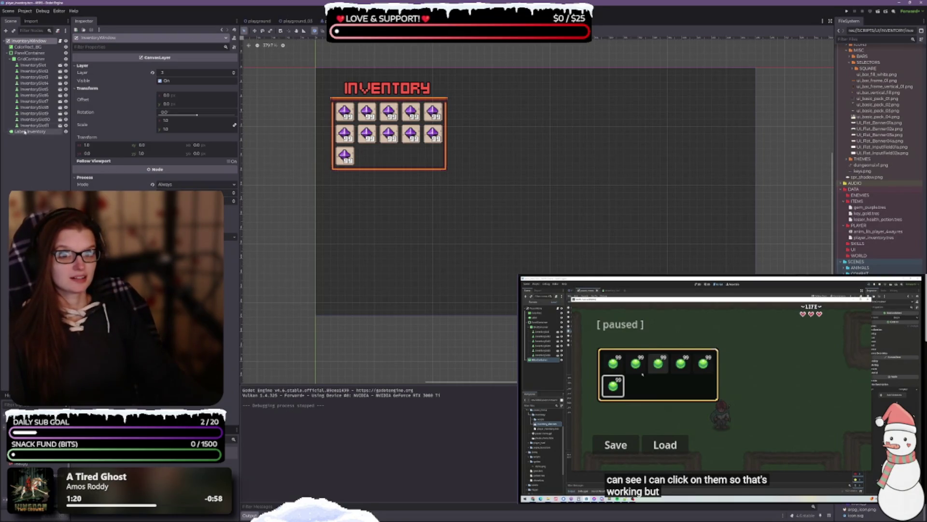
{"action": "mouse_move", "coordinate": [147, 59]}
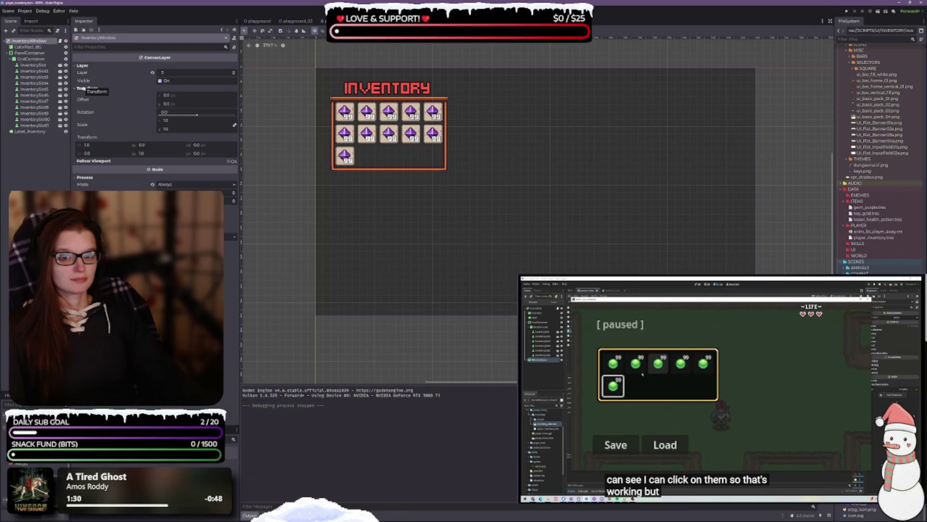
{"action": "key", "text": "ctrl+Tab"}
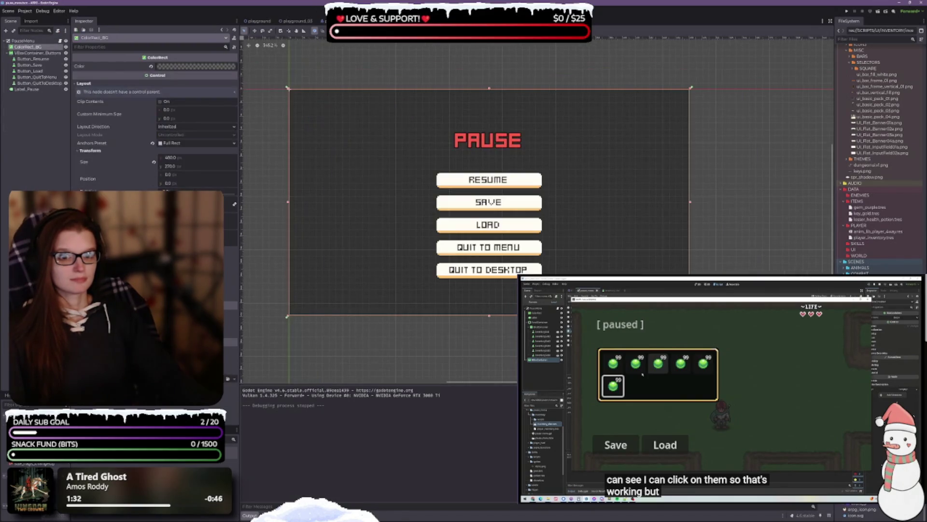
Compare the pause menu and inventory scenes, selecting PauseMenu, ColorRect_BG and PanelContainer
{"action": "left_click", "coordinate": [26, 41]}
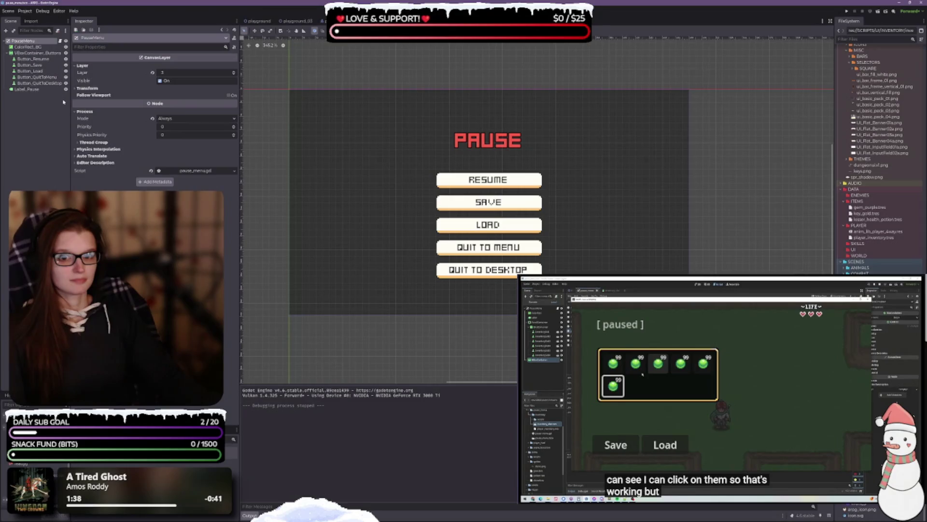
{"action": "left_click_drag", "start_coordinate": [383, 124], "coordinate": [411, 123]}
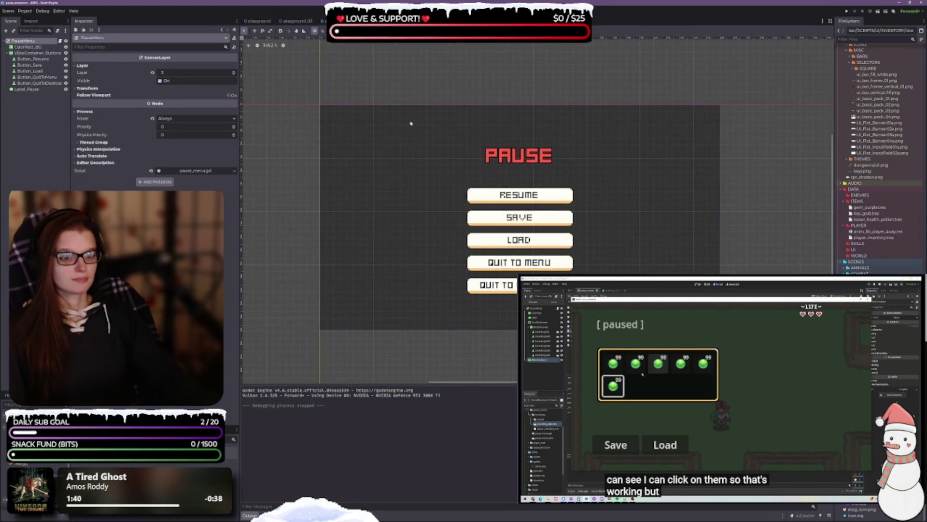
{"action": "key", "text": "ctrl+Tab"}
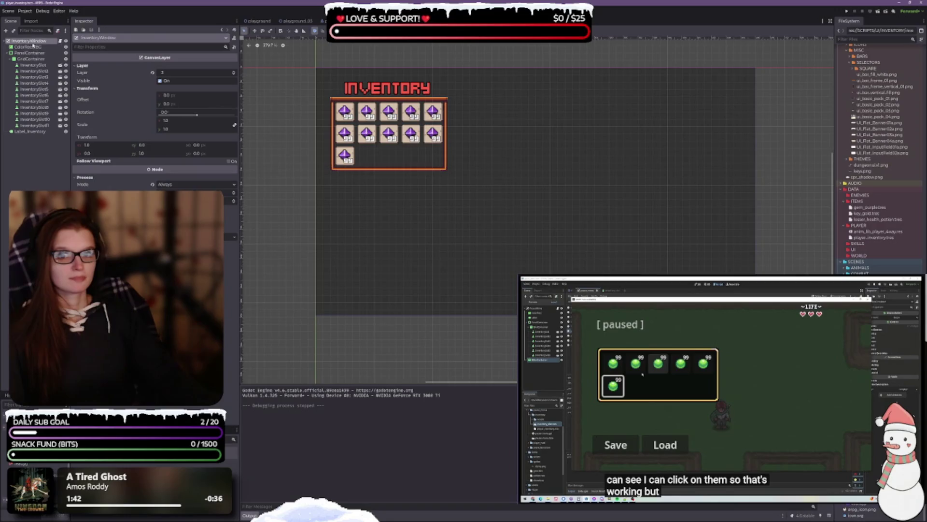
{"action": "left_click", "coordinate": [24, 46]}
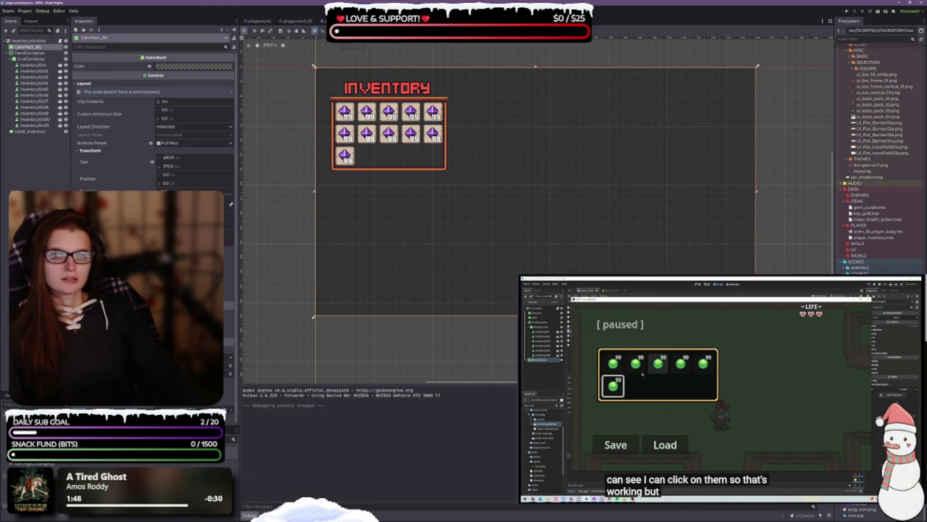
{"action": "key", "text": "ctrl+Tab"}
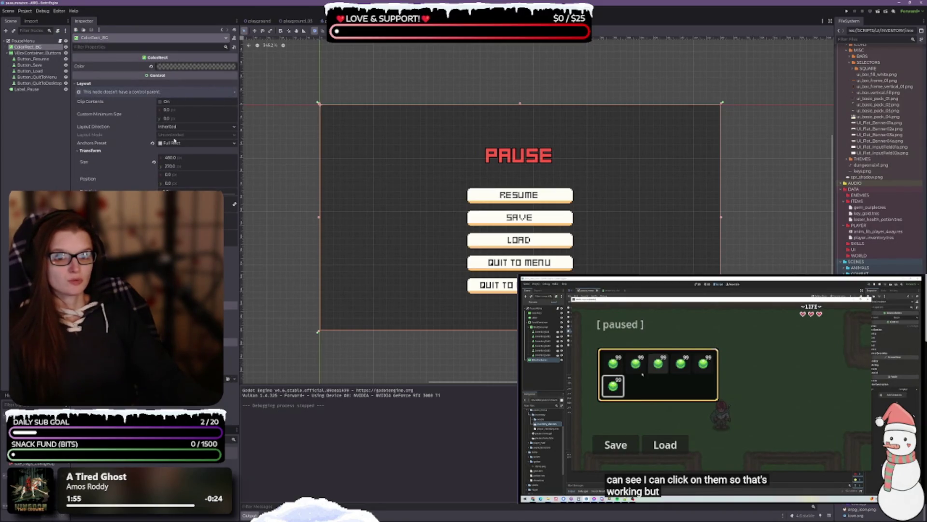
{"action": "key", "text": "ctrl+Tab"}
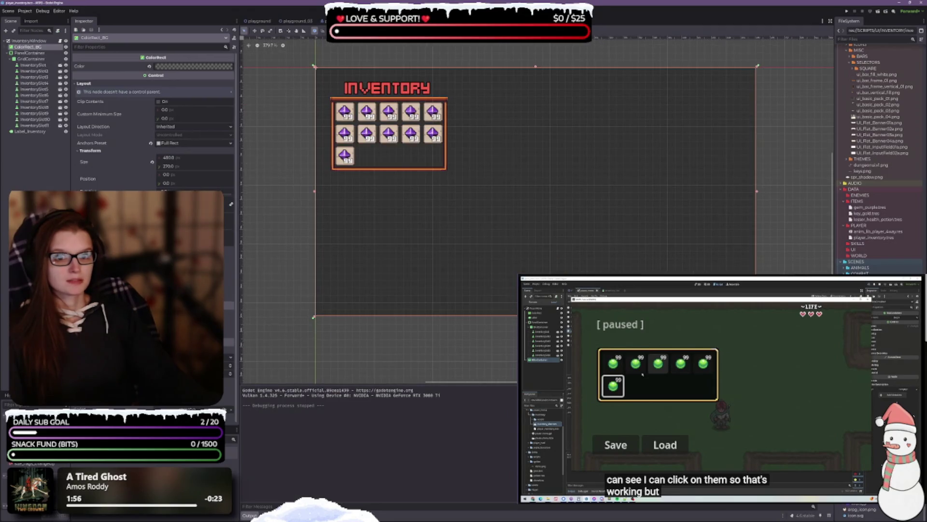
{"action": "key", "text": "ctrl+shift+Tab"}
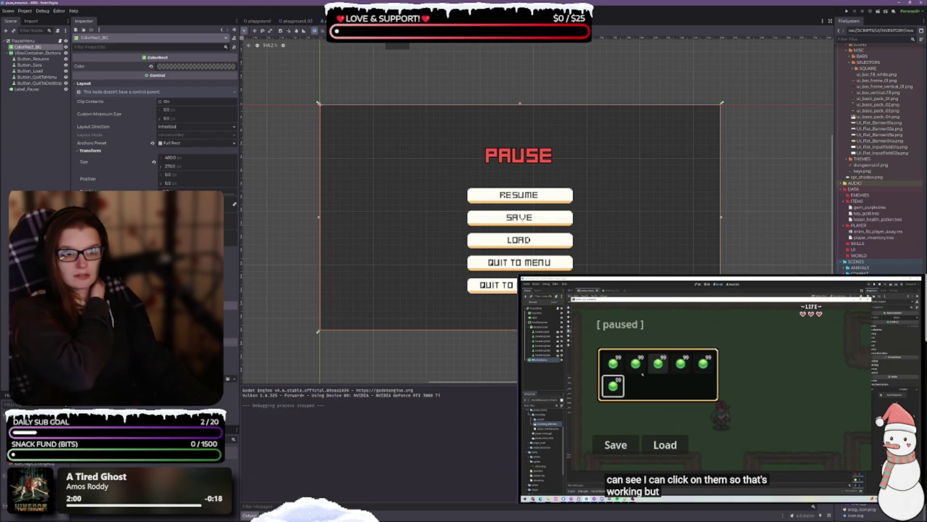
{"action": "key", "text": "ctrl+Tab"}
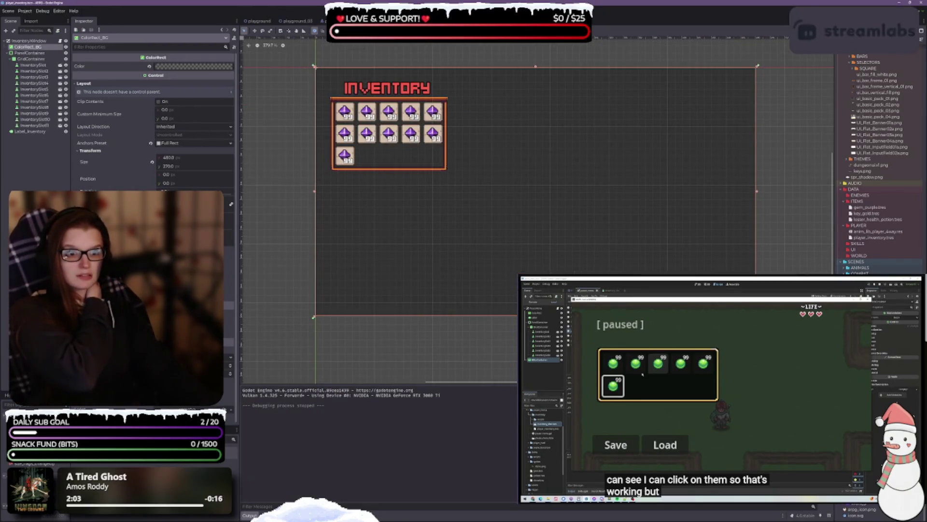
{"action": "key", "text": "ctrl+shift+Tab"}
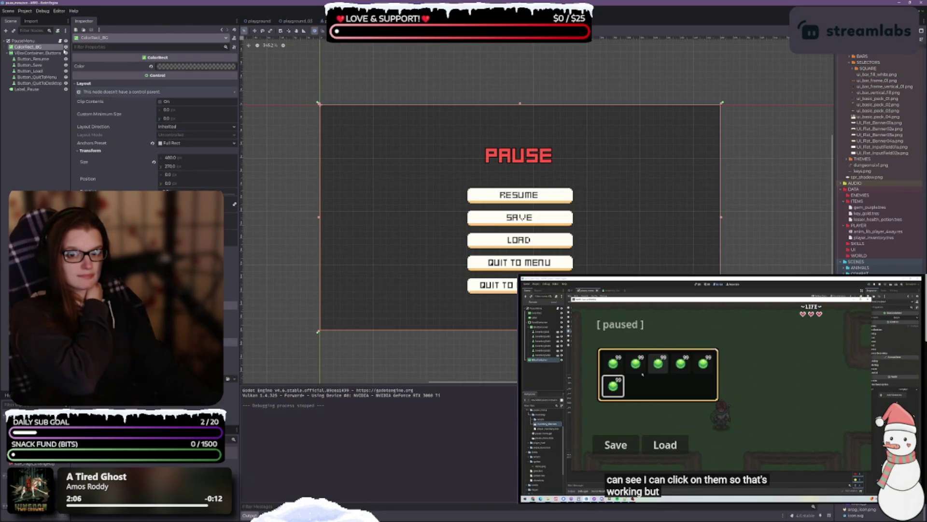
{"action": "key", "text": "ctrl+Tab"}
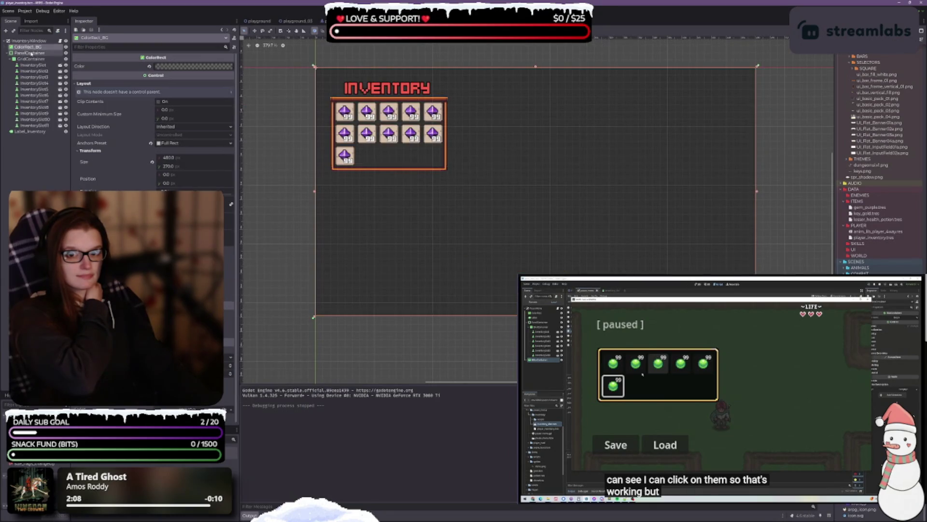
{"action": "left_click", "coordinate": [29, 53]}
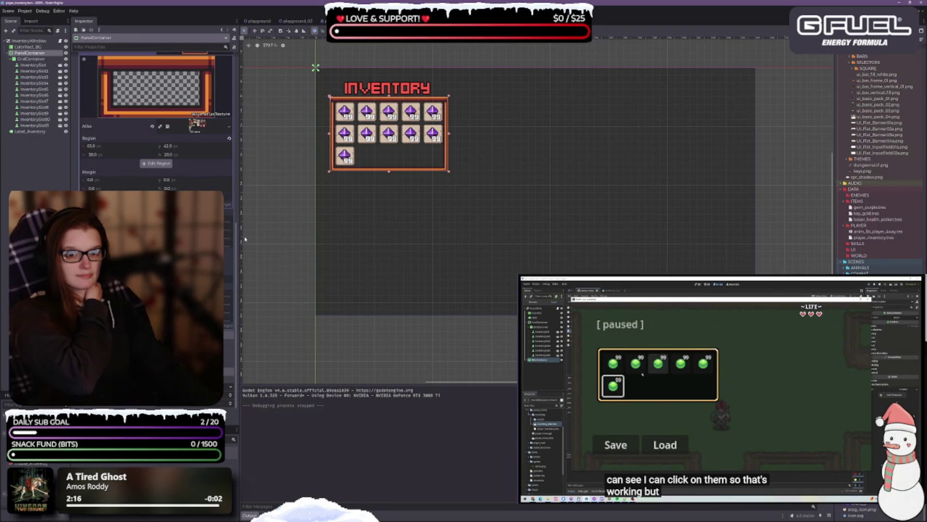
{"action": "scroll", "coordinate": [155, 135], "scroll_direction": "down", "scroll_amount": 10}
{"action": "key", "text": "ctrl+Tab"}
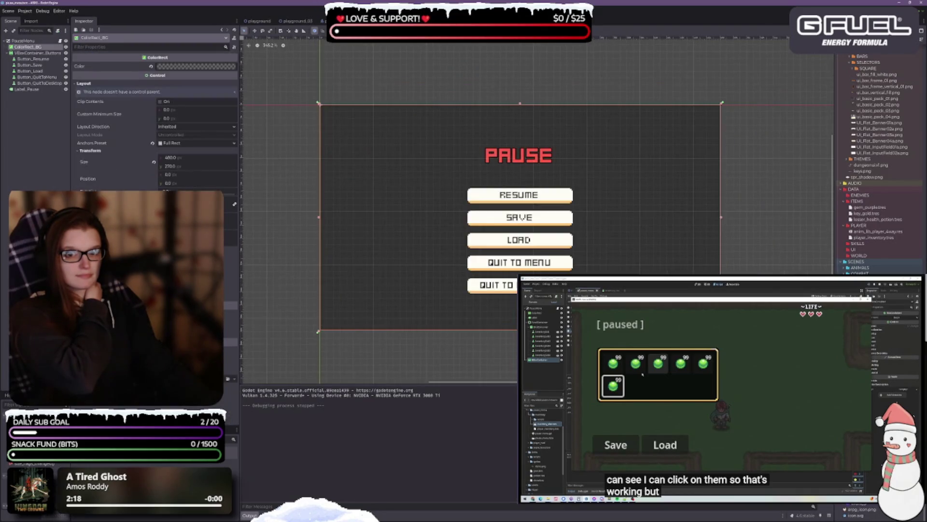
{"action": "left_click", "coordinate": [31, 53]}
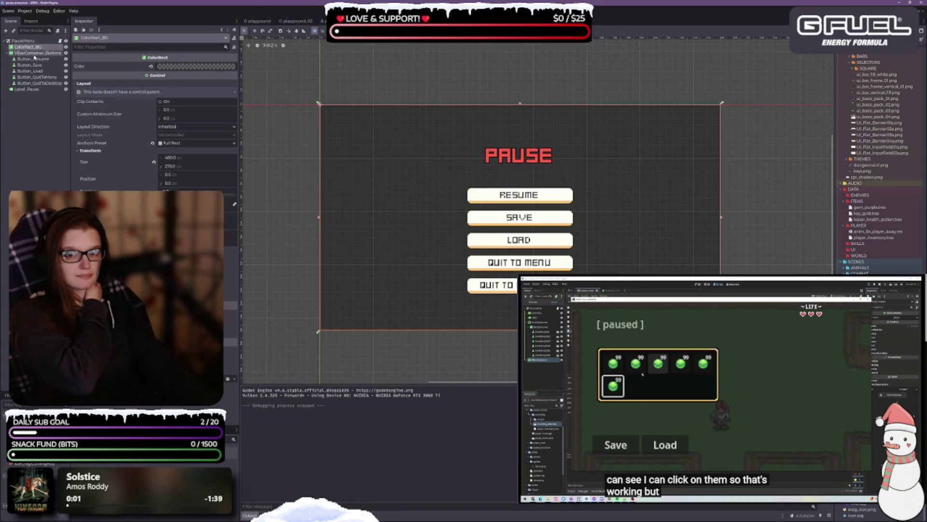
{"action": "left_click", "coordinate": [28, 47]}
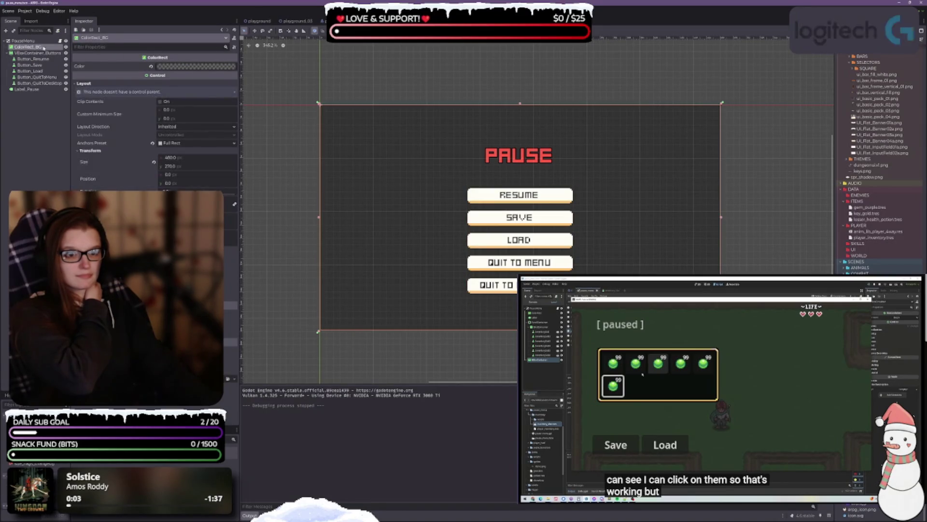
{"action": "key", "text": "ctrl+shift+Tab"}
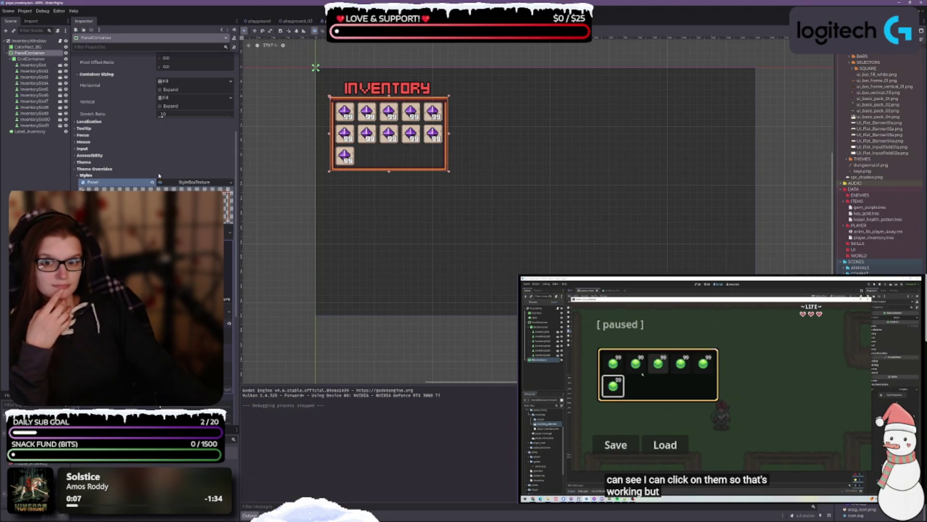
{"action": "key", "text": "ctrl+Tab"}
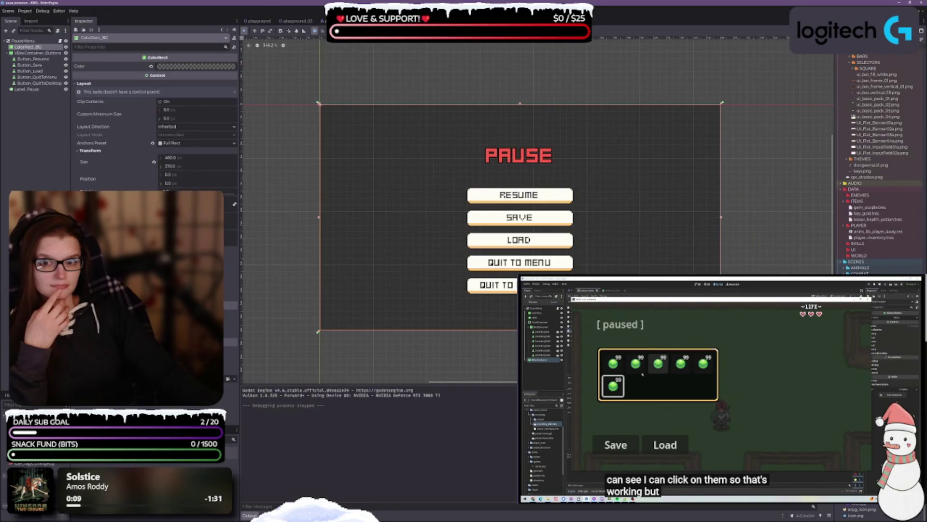
{"action": "key", "text": "ctrl+shift+Tab"}
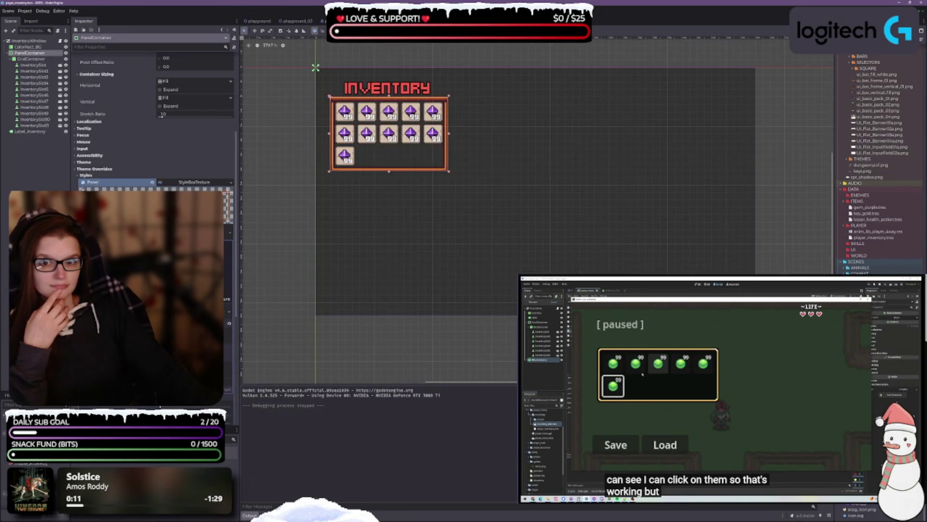
{"action": "key", "text": "ctrl+Tab"}
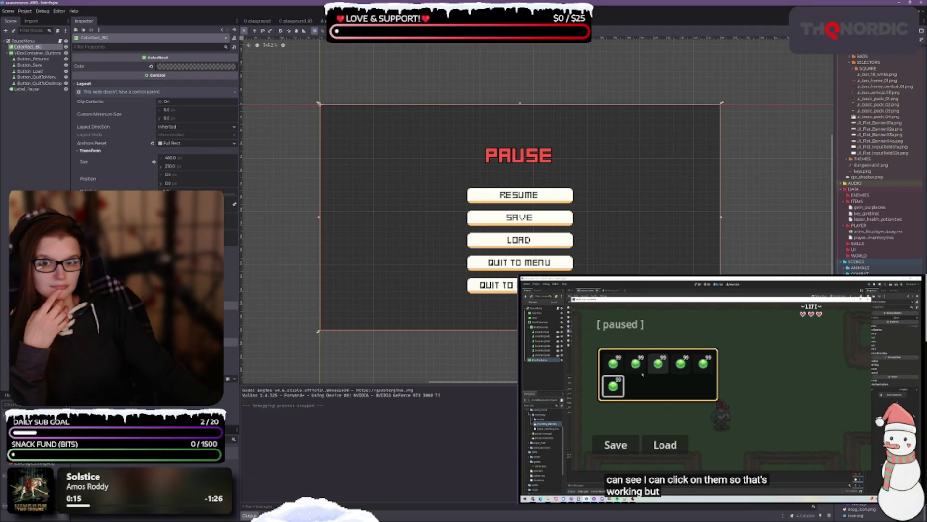
{"action": "key", "text": "ctrl+shift+Tab"}
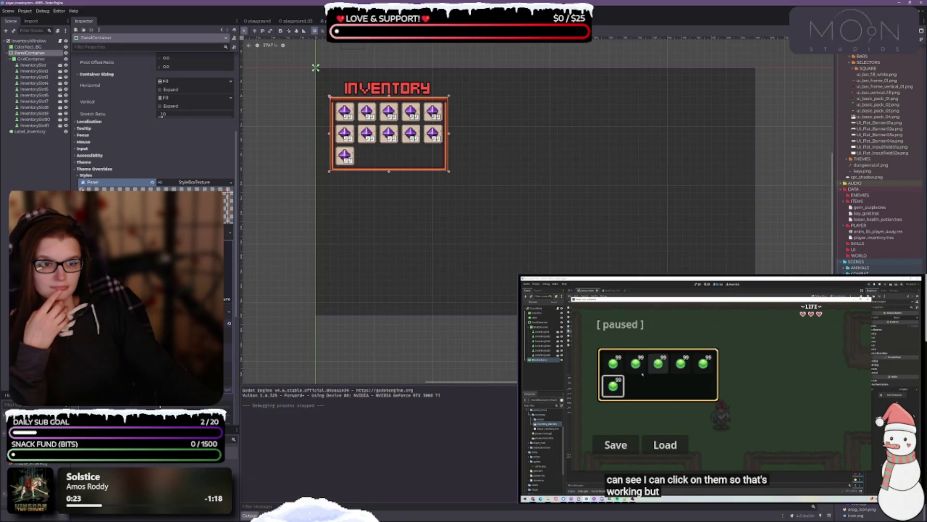
{"action": "key", "text": "ctrl+Tab"}
{"action": "left_click", "coordinate": [11, 53]}
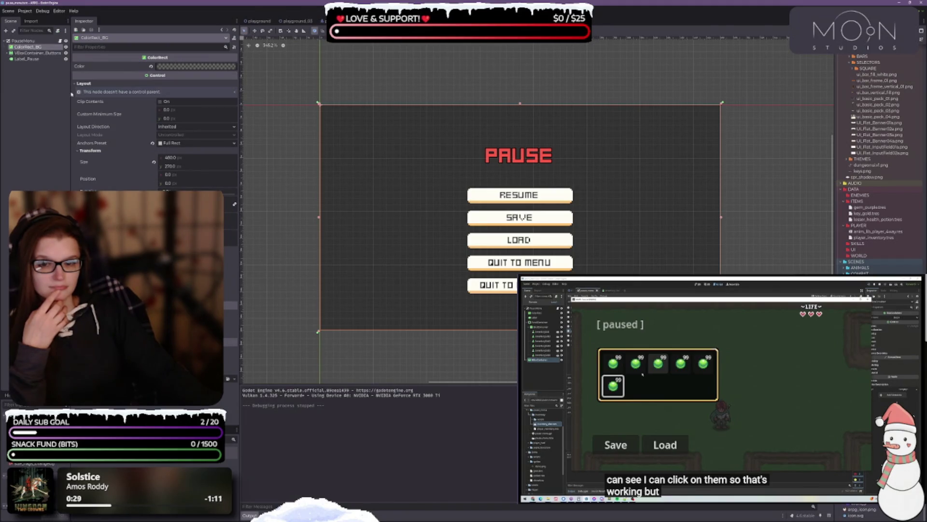
{"action": "key", "text": "ctrl+Tab"}
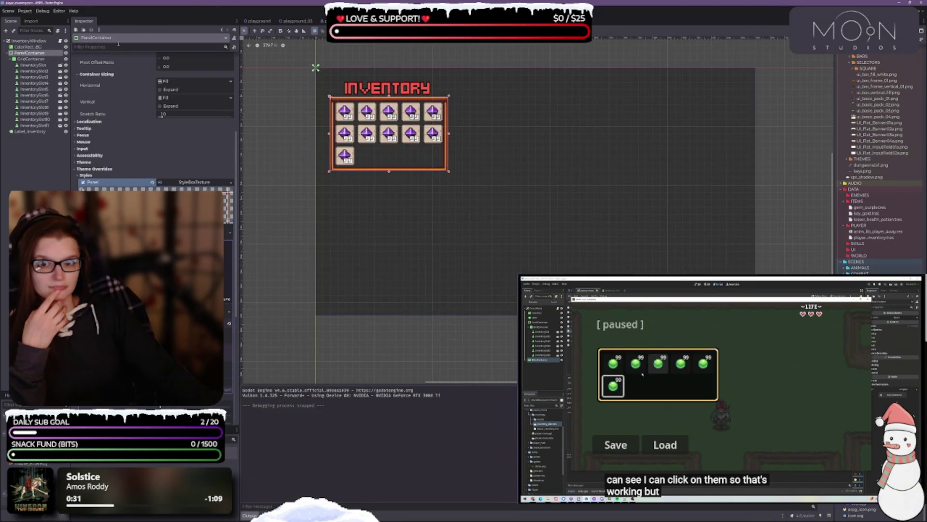
{"action": "left_click", "coordinate": [8, 53]}
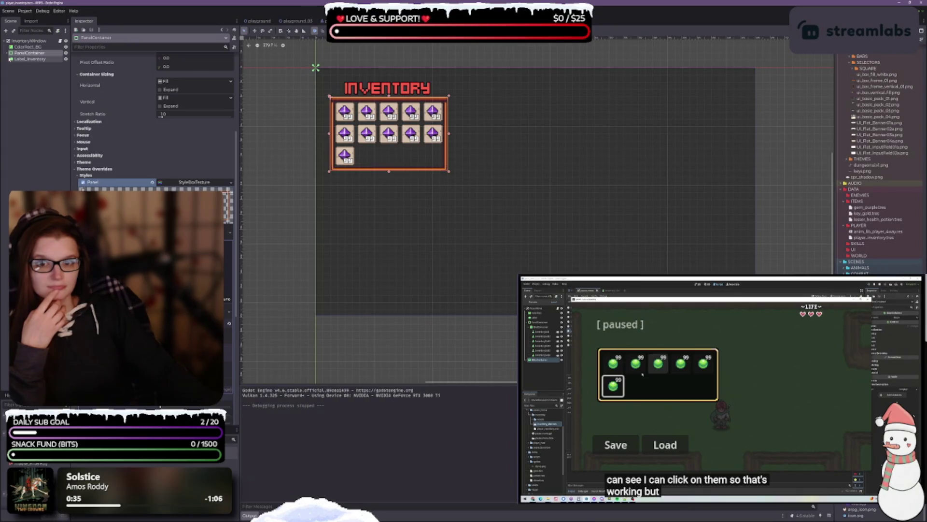
{"action": "left_click", "coordinate": [9, 53]}
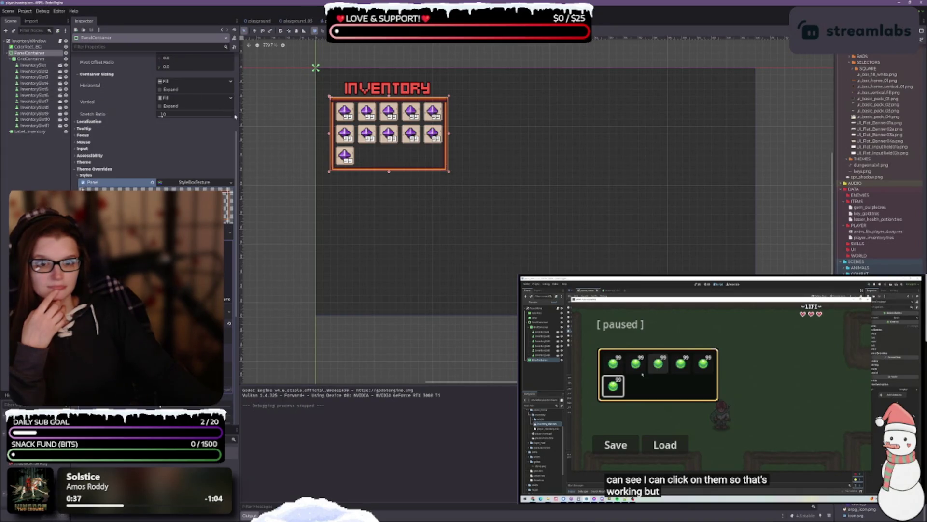
{"action": "scroll", "coordinate": [130, 188], "scroll_direction": "up", "scroll_amount": 5}
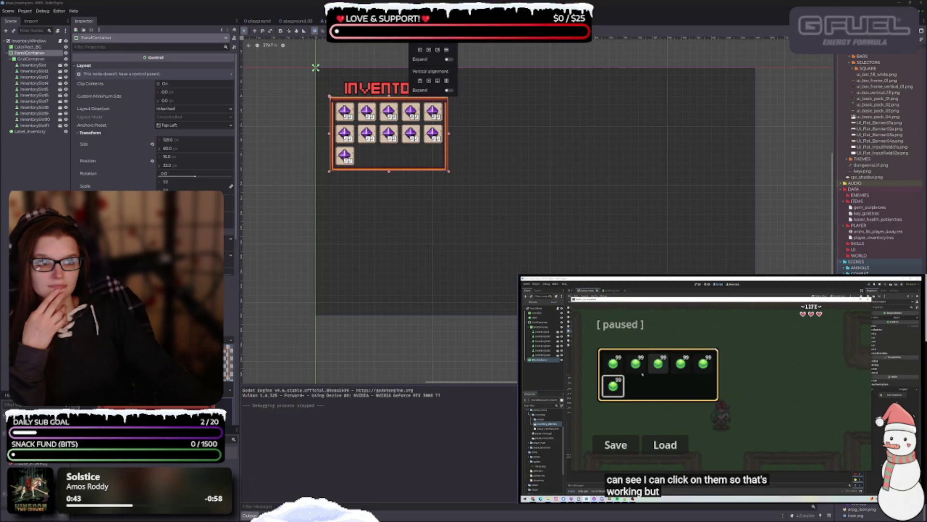
Apply the Center anchor preset to the inventory PanelContainer
{"action": "left_click", "coordinate": [394, 31]}
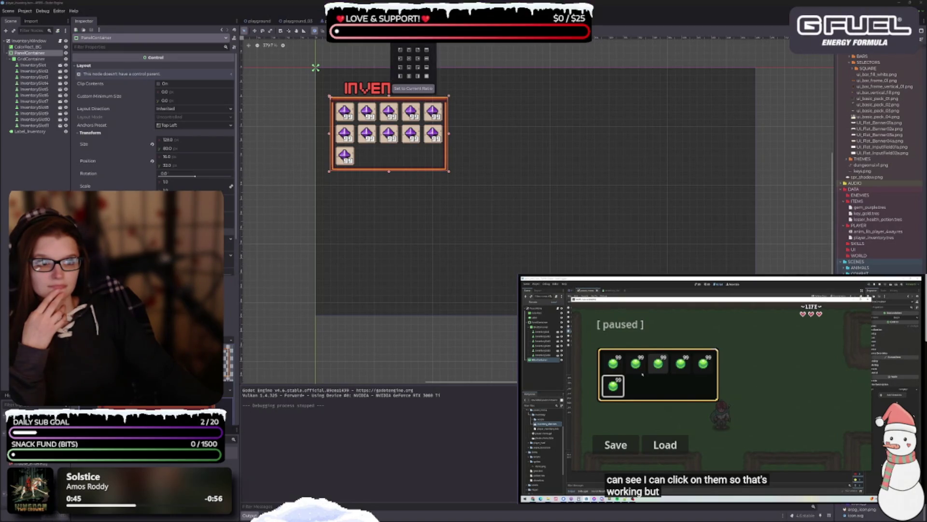
{"action": "left_click", "coordinate": [410, 61]}
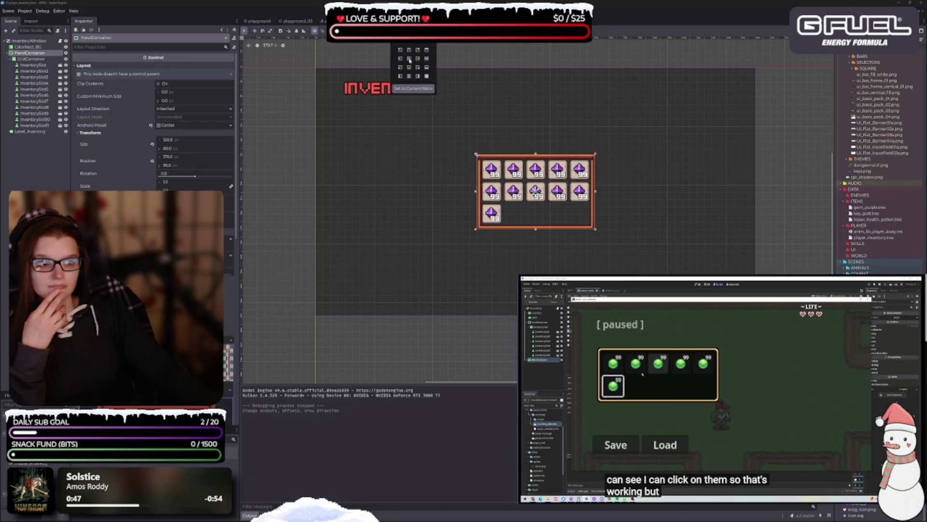
{"action": "left_click", "coordinate": [614, 243]}
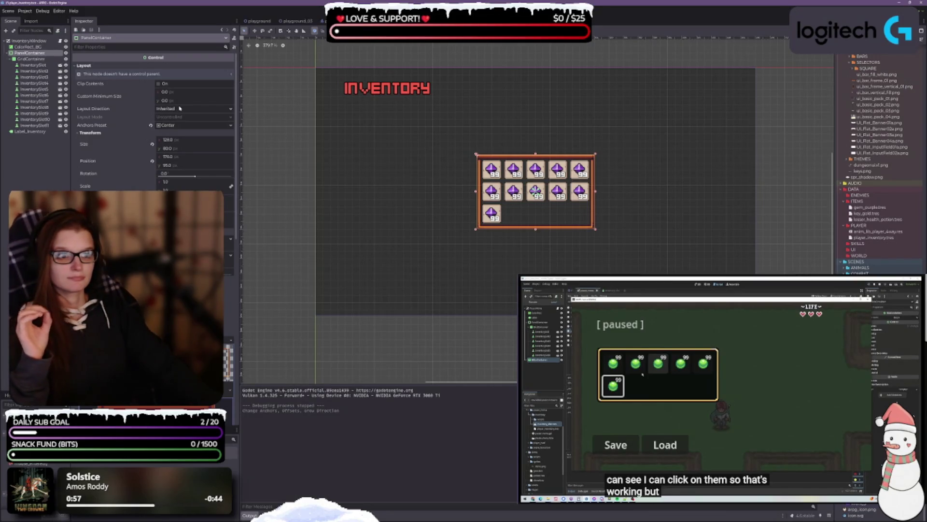
{"action": "scroll", "coordinate": [556, 210], "scroll_direction": "up", "scroll_amount": 2}
{"action": "scroll", "coordinate": [555, 210], "scroll_direction": "down", "scroll_amount": 1}
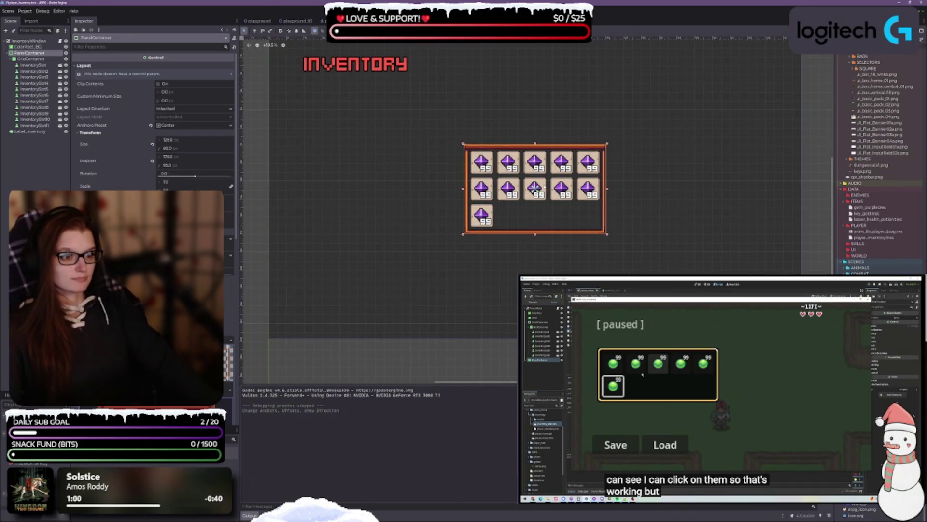
Drag the panel's custom anchors out to its four corners
{"action": "left_click_drag", "start_coordinate": [534, 189], "coordinate": [480, 187]}
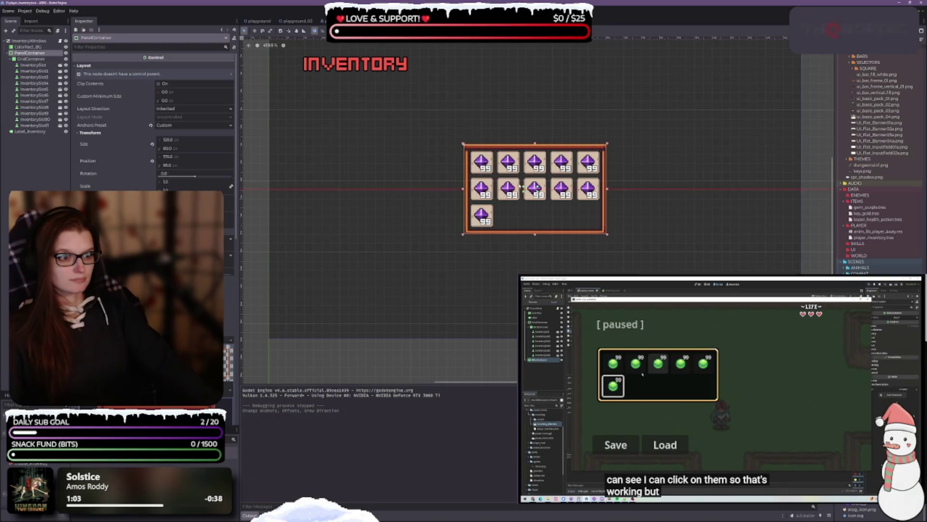
{"action": "left_click", "coordinate": [462, 189]}
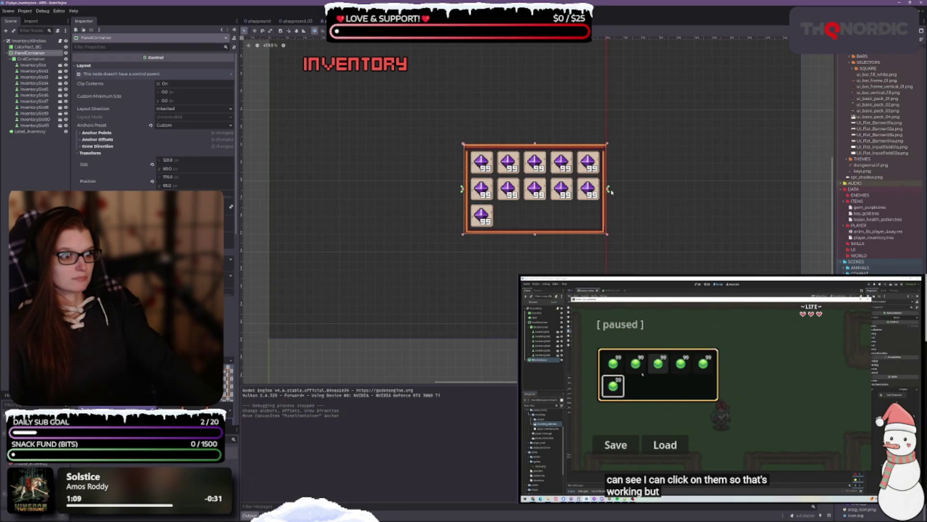
{"action": "left_click_drag", "start_coordinate": [462, 189], "coordinate": [609, 186]}
{"action": "left_click_drag", "start_coordinate": [614, 145], "coordinate": [611, 238]}
{"action": "left_click", "coordinate": [609, 230]}
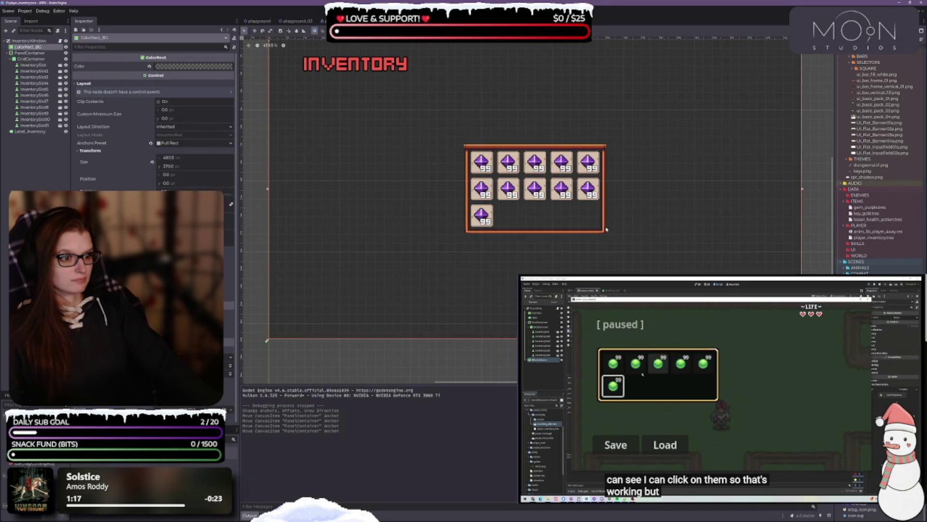
{"action": "left_click", "coordinate": [62, 52]}
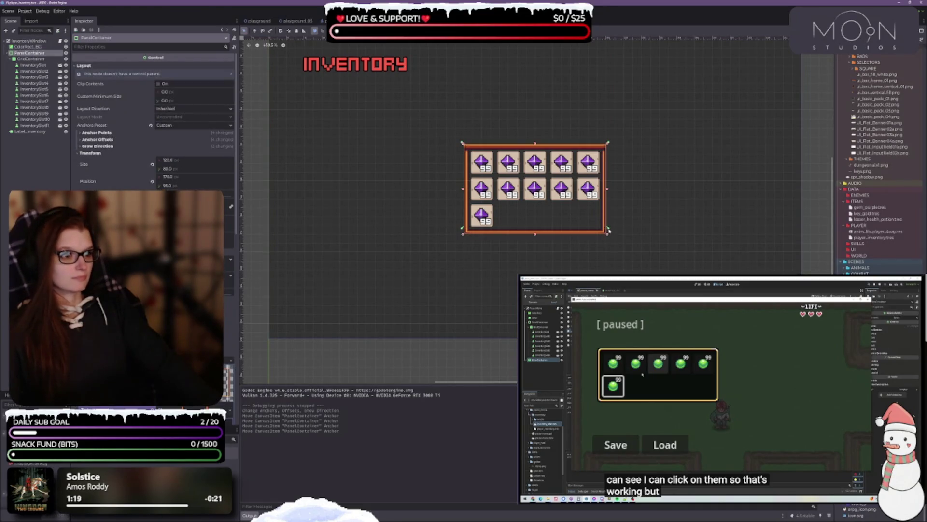
{"action": "left_click_drag", "start_coordinate": [609, 232], "coordinate": [608, 235]}
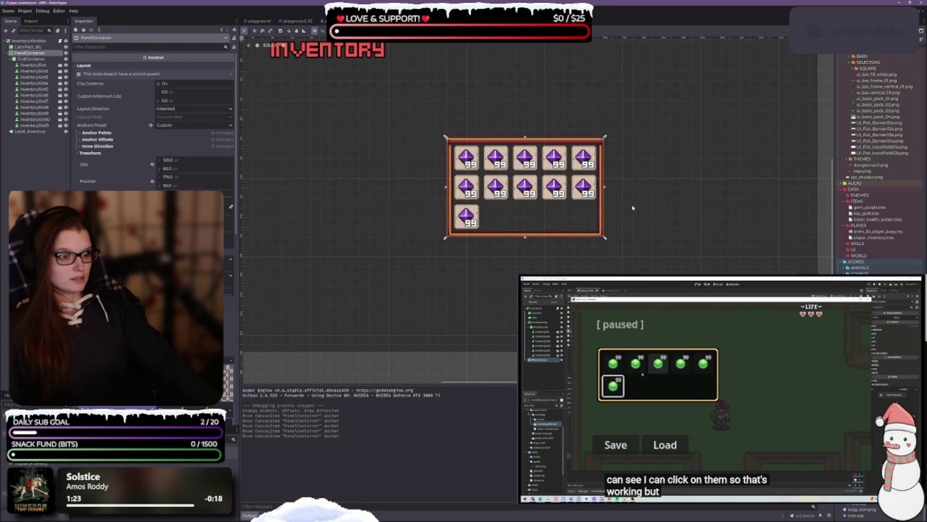
Select the INVENTORY title label and bring it into view
{"action": "scroll", "coordinate": [632, 245], "scroll_direction": "up", "scroll_amount": 1}
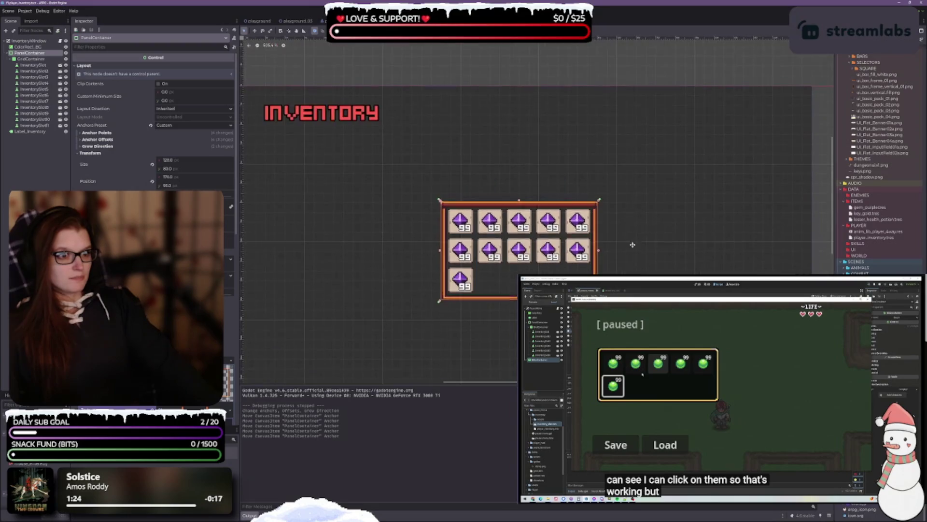
{"action": "left_click", "coordinate": [32, 59]}
{"action": "left_click", "coordinate": [30, 131]}
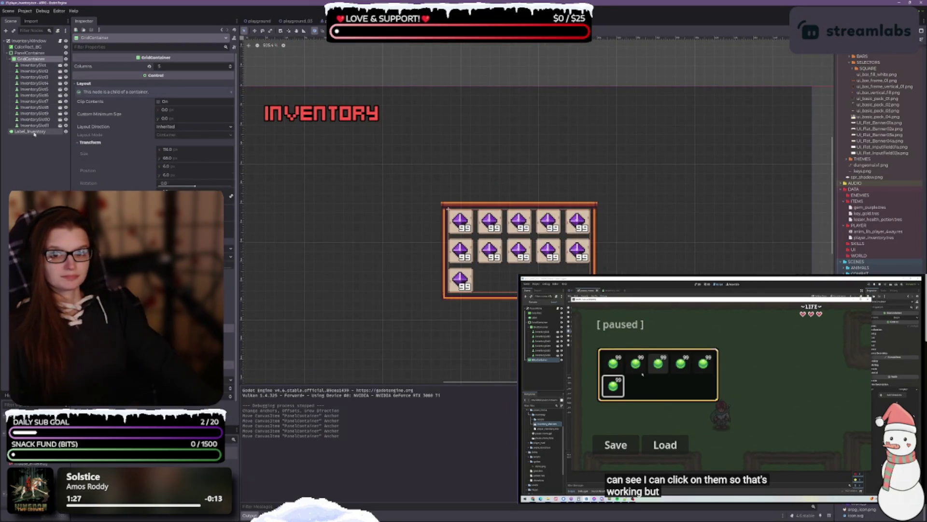
{"action": "left_click_drag", "start_coordinate": [370, 155], "coordinate": [406, 160]}
Apply the Center, then HCenter Wide anchor presets to the INVENTORY title
{"action": "scroll", "coordinate": [405, 160], "scroll_direction": "down", "scroll_amount": 3}
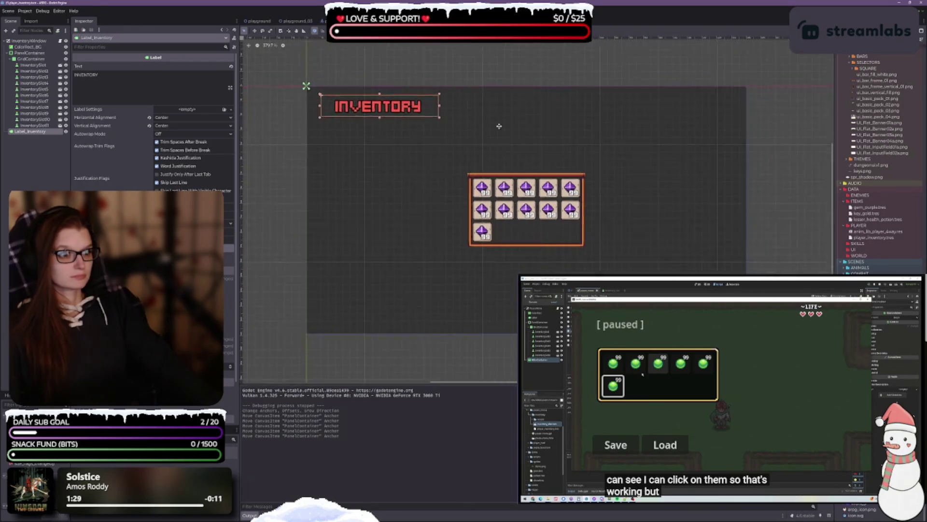
{"action": "left_click", "coordinate": [399, 30]}
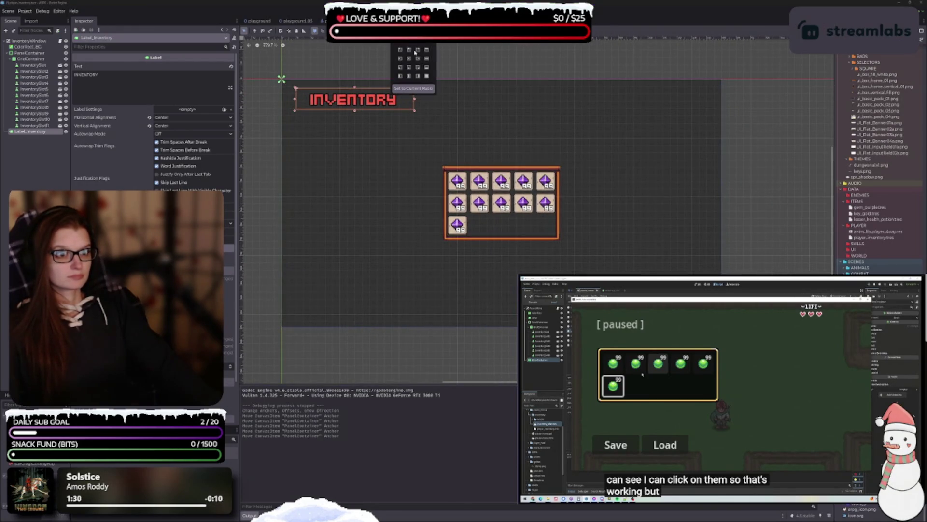
{"action": "left_click", "coordinate": [409, 58]}
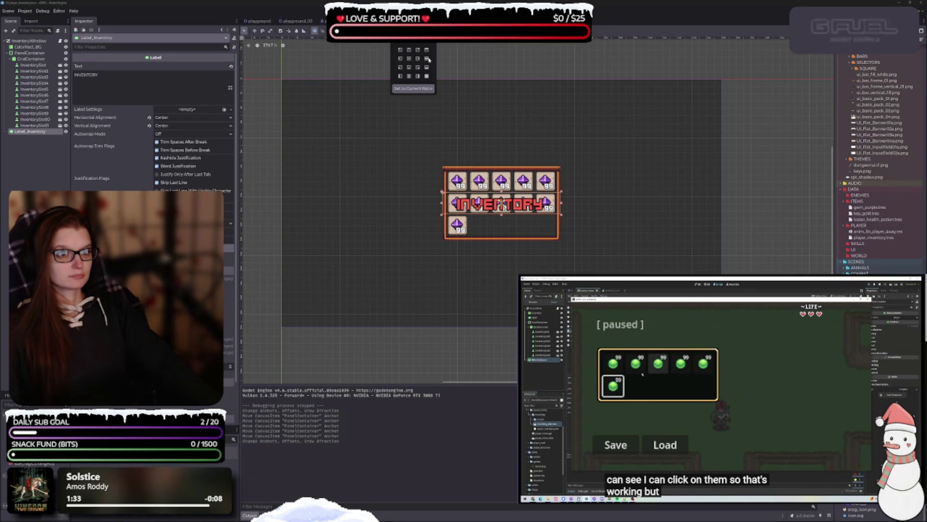
{"action": "left_click", "coordinate": [426, 59]}
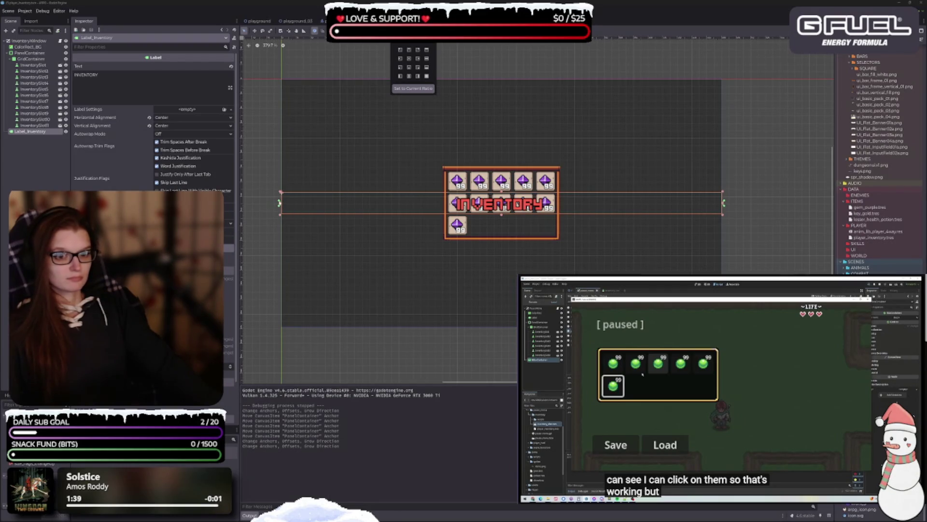
{"action": "left_click", "coordinate": [280, 203]}
Drag the title's anchors and edges so its box spans the panel width atop the grid
{"action": "scroll", "coordinate": [280, 202], "scroll_direction": "up", "scroll_amount": 1}
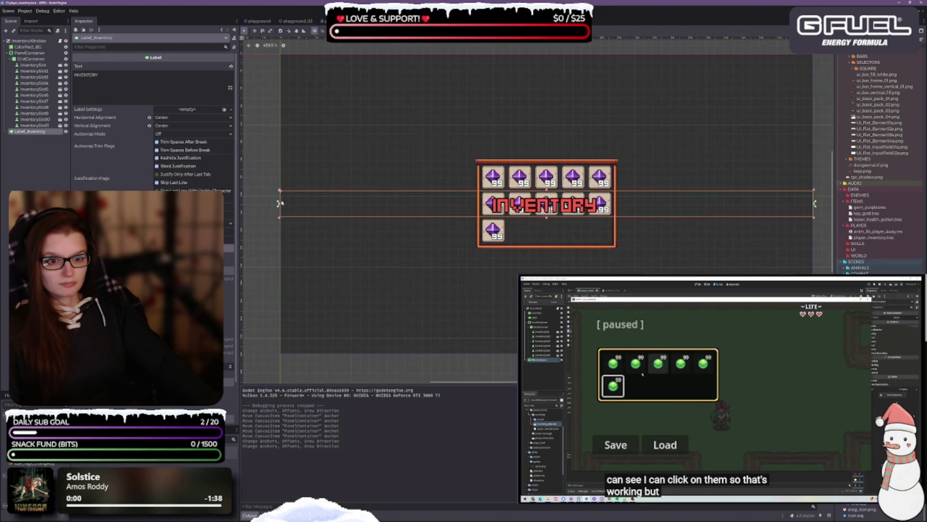
{"action": "left_click_drag", "start_coordinate": [280, 203], "coordinate": [279, 206]}
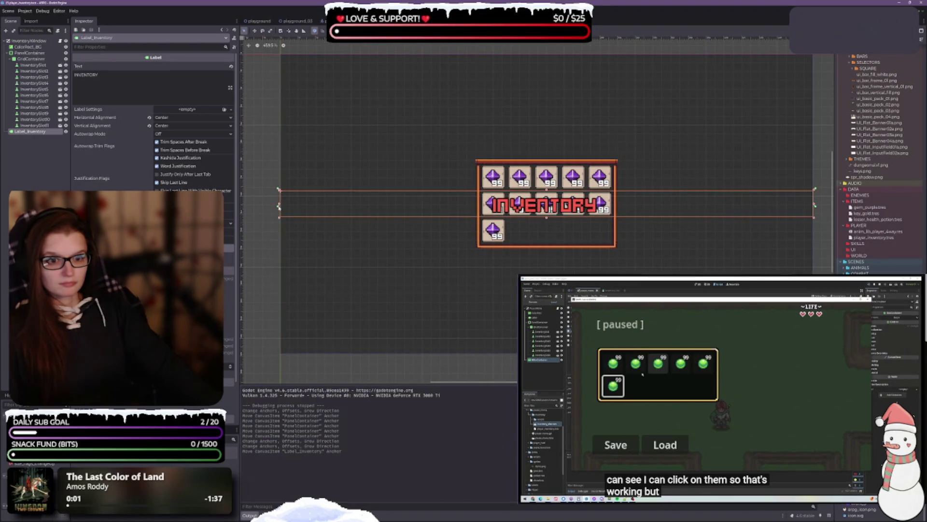
{"action": "left_click_drag", "start_coordinate": [278, 223], "coordinate": [279, 219]}
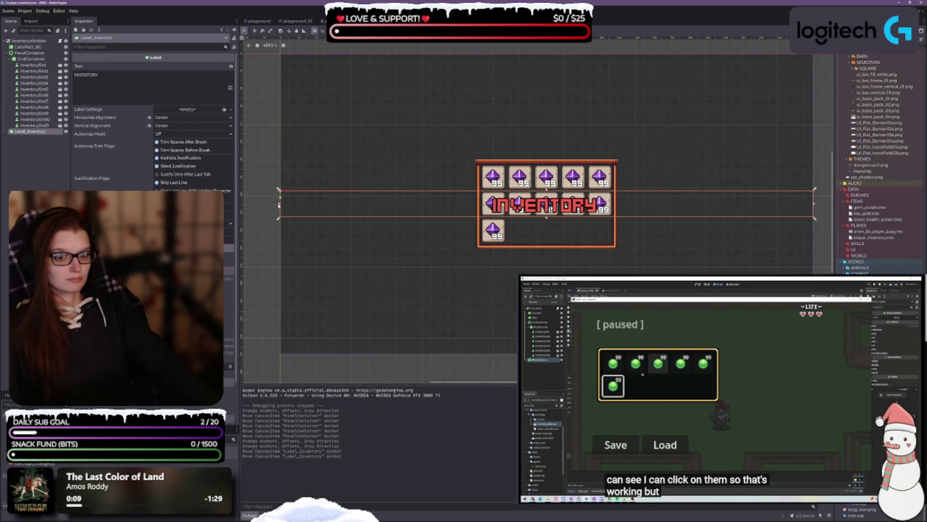
{"action": "left_click_drag", "start_coordinate": [279, 204], "coordinate": [474, 204]}
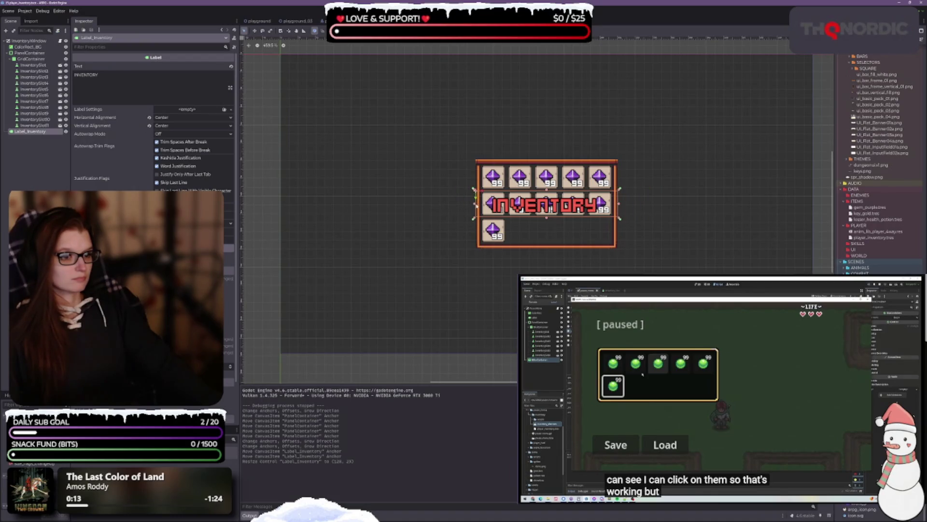
{"action": "left_click_drag", "start_coordinate": [547, 190], "coordinate": [537, 123]}
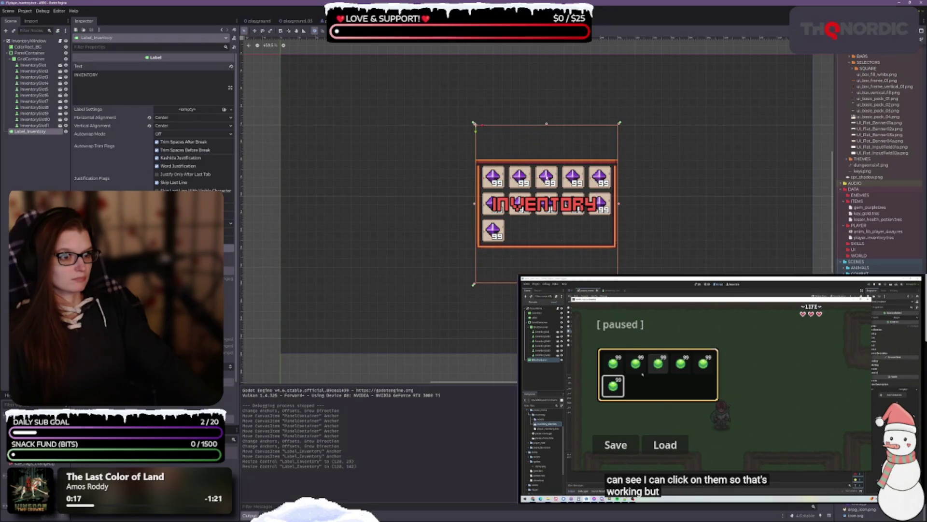
{"action": "mouse_move", "coordinate": [546, 284]}
{"action": "left_mouse_down"}
{"action": "mouse_move", "coordinate": [544, 151]}
{"action": "mouse_move", "coordinate": [547, 162]}
{"action": "left_mouse_up"}
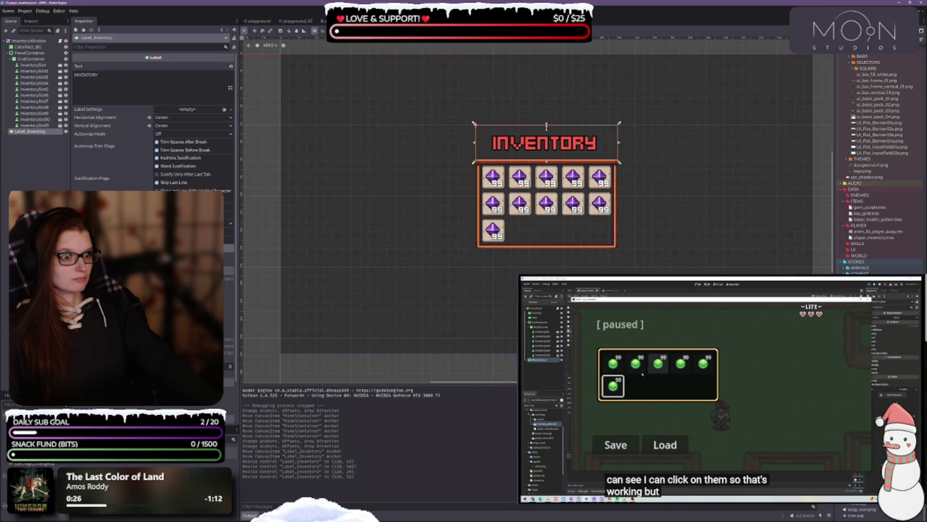
{"action": "left_click_drag", "start_coordinate": [547, 126], "coordinate": [544, 143]}
{"action": "left_click_drag", "start_coordinate": [543, 137], "coordinate": [544, 135]}
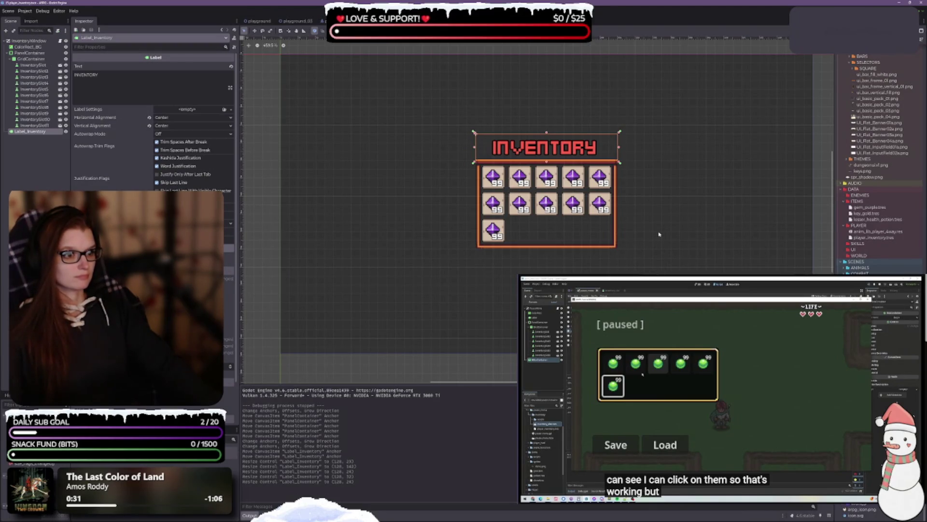
{"action": "left_click_drag", "start_coordinate": [658, 232], "coordinate": [629, 232]}
{"action": "left_click", "coordinate": [42, 188]}
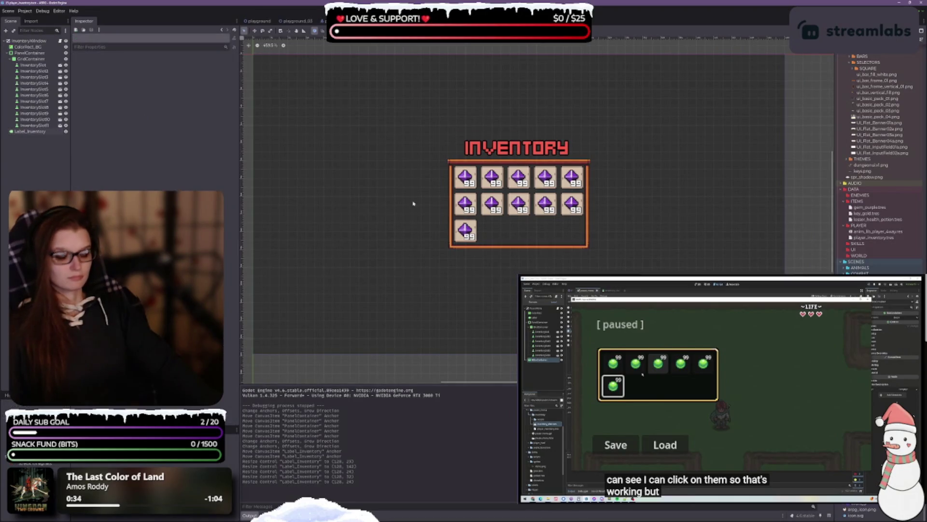
Set the PanelContainer's Custom Minimum Size to 128 × 80 and run the project with F5
{"action": "left_click", "coordinate": [29, 53]}
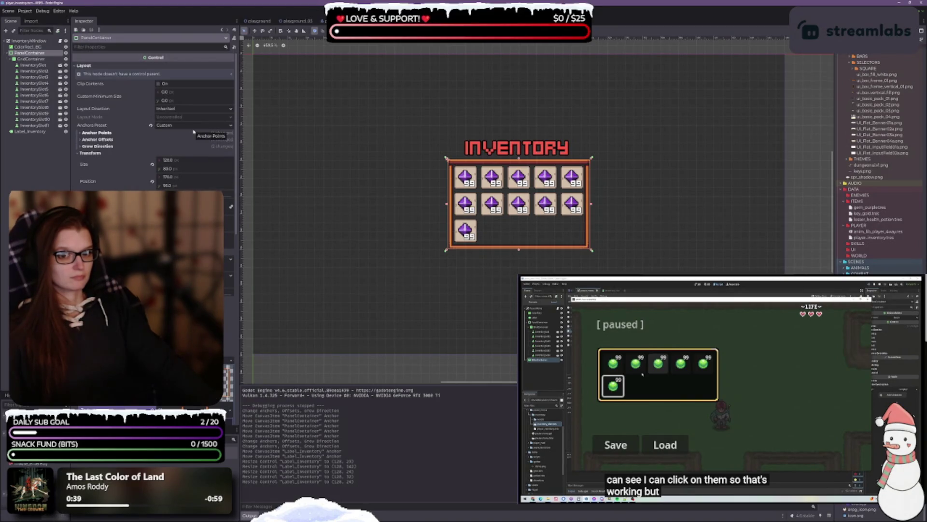
{"action": "left_click", "coordinate": [176, 93]}
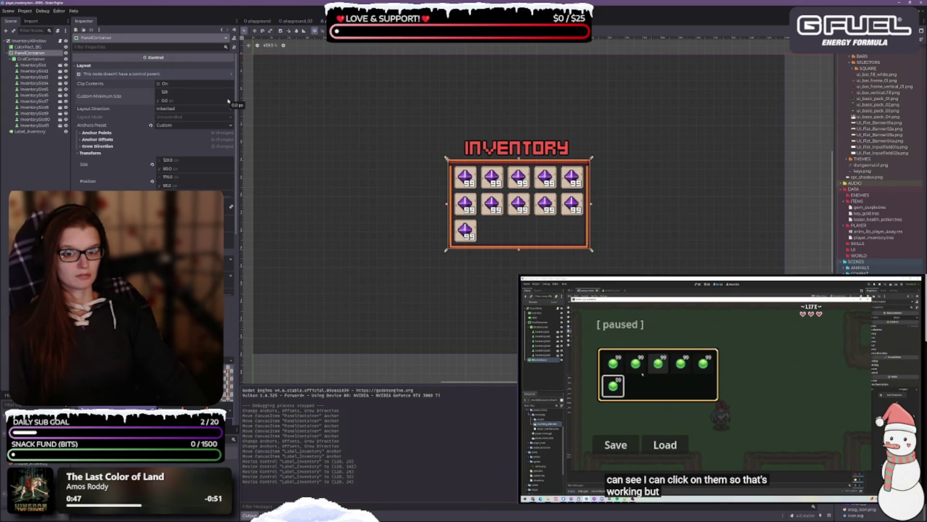
{"action": "key", "text": "Tab"}
{"action": "type", "text": "80"}
{"action": "key", "text": "Tab"}
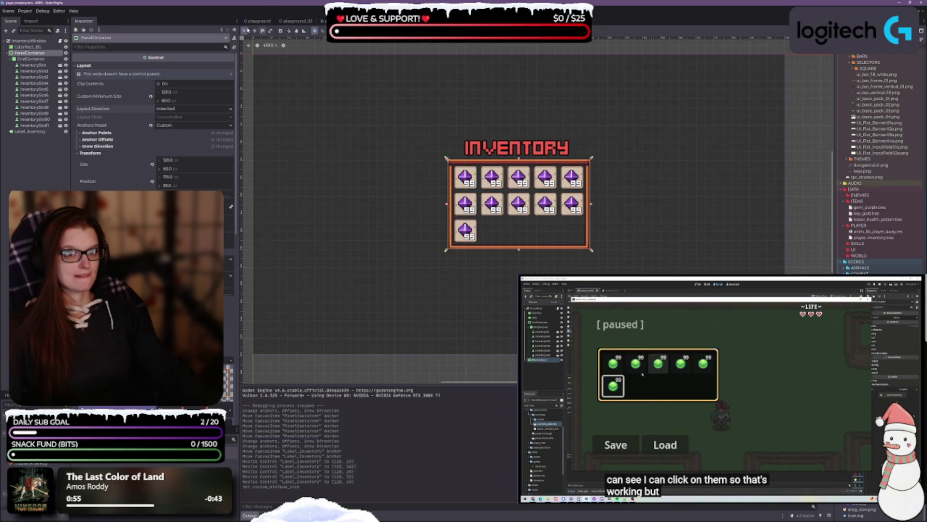
{"action": "mouse_move", "coordinate": [246, 22]}
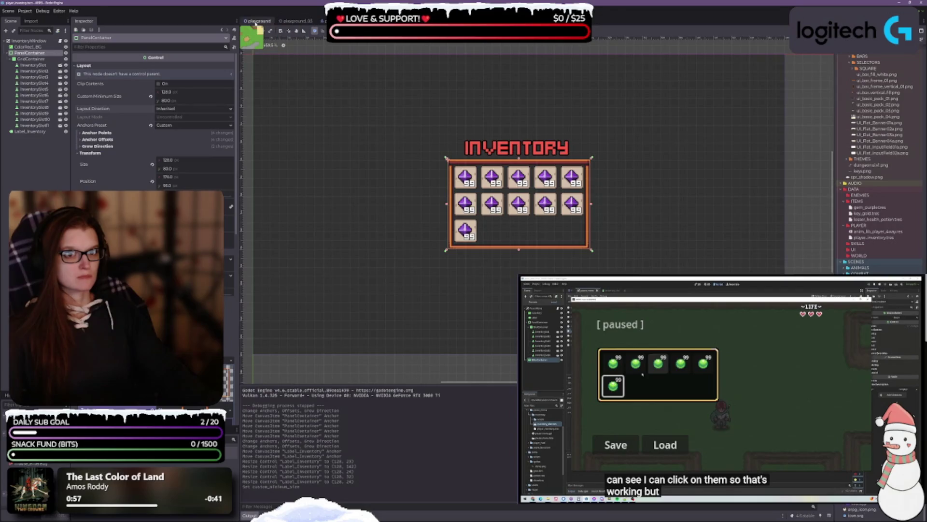
{"action": "key", "text": "F5"}
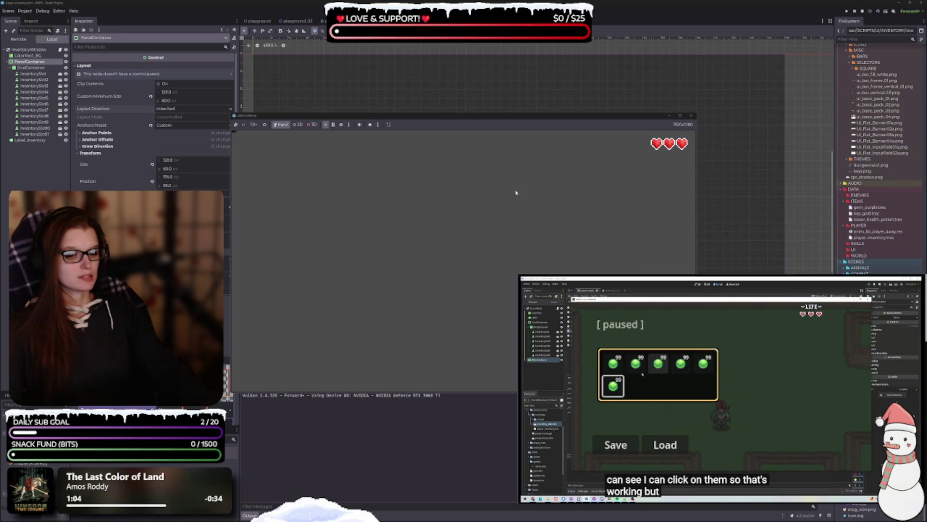
Close the running game and apply an anchor preset to ColorRect_BG from the anchor popup
{"action": "left_click", "coordinate": [690, 117]}
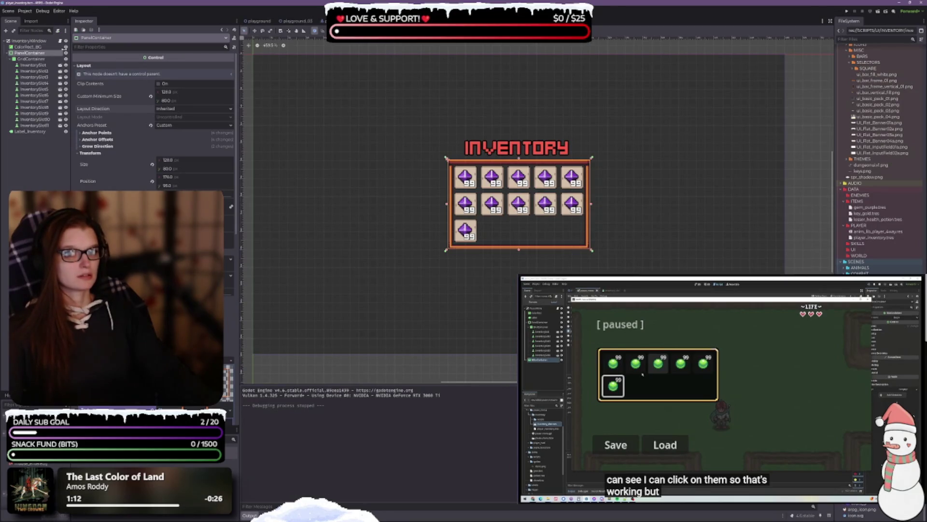
{"action": "left_click", "coordinate": [29, 47]}
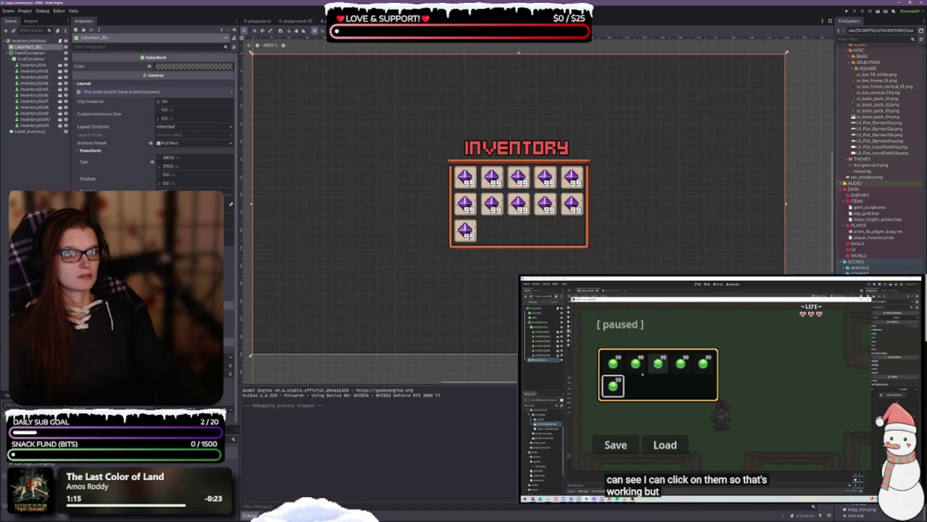
{"action": "left_click", "coordinate": [396, 31]}
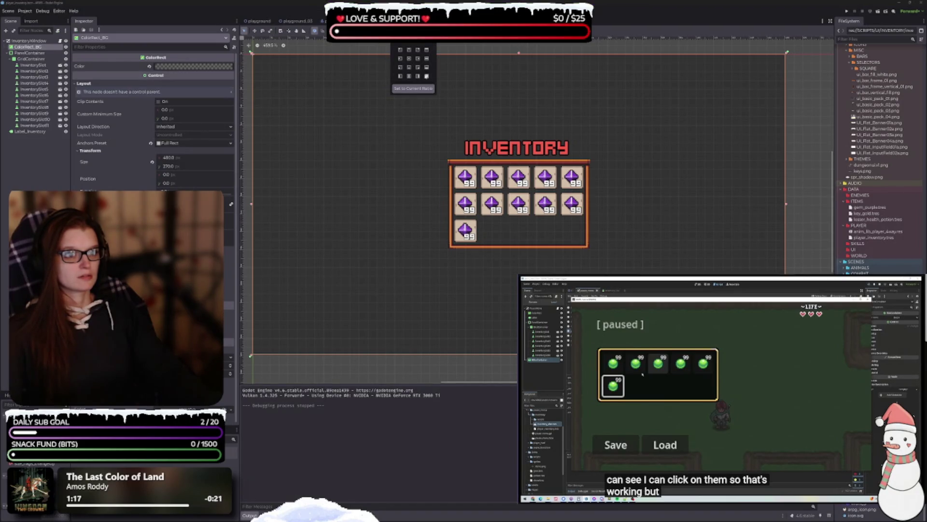
{"action": "left_click", "coordinate": [426, 76]}
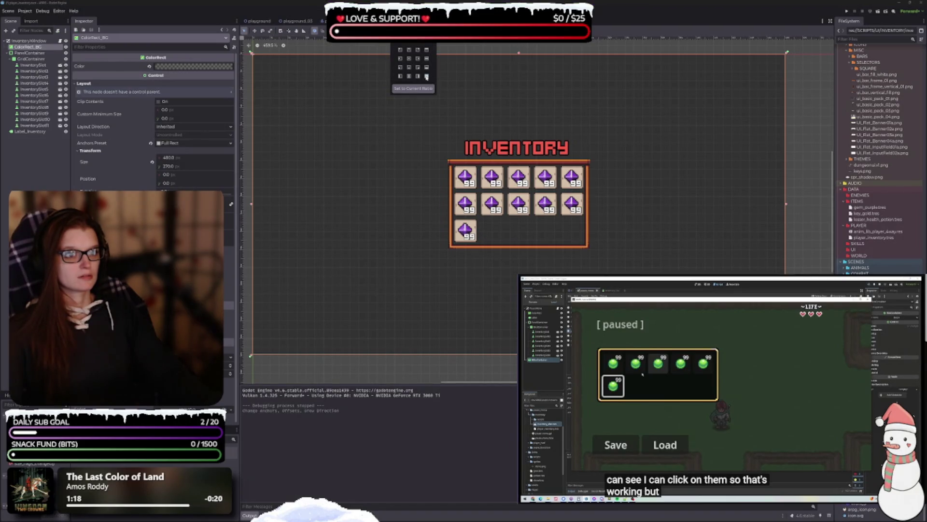
{"action": "left_click", "coordinate": [377, 369]}
Save the inventory scene and launch the game from the playground scene
{"action": "key", "text": "ctrl+s"}
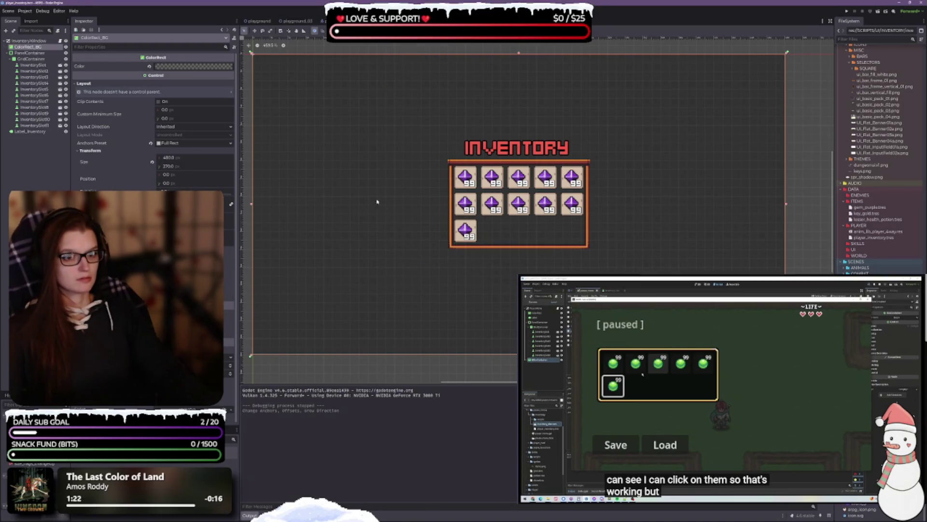
{"action": "left_click", "coordinate": [258, 21]}
{"action": "left_click", "coordinate": [877, 11]}
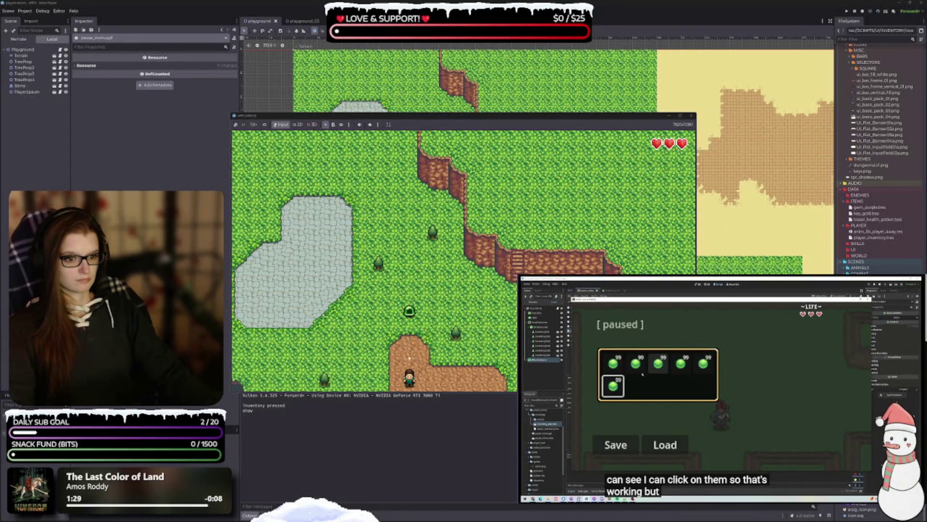
Toggle the pause menu with Escape in the running game, walk right and up, then reopen it
{"action": "key", "text": "Escape"}
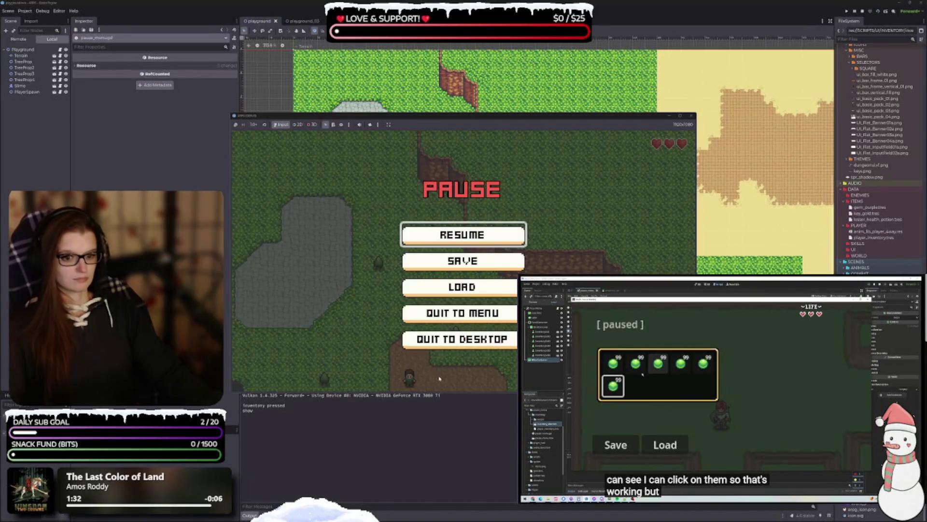
{"action": "key", "text": "Escape"}
{"action": "key", "text": "Right"}
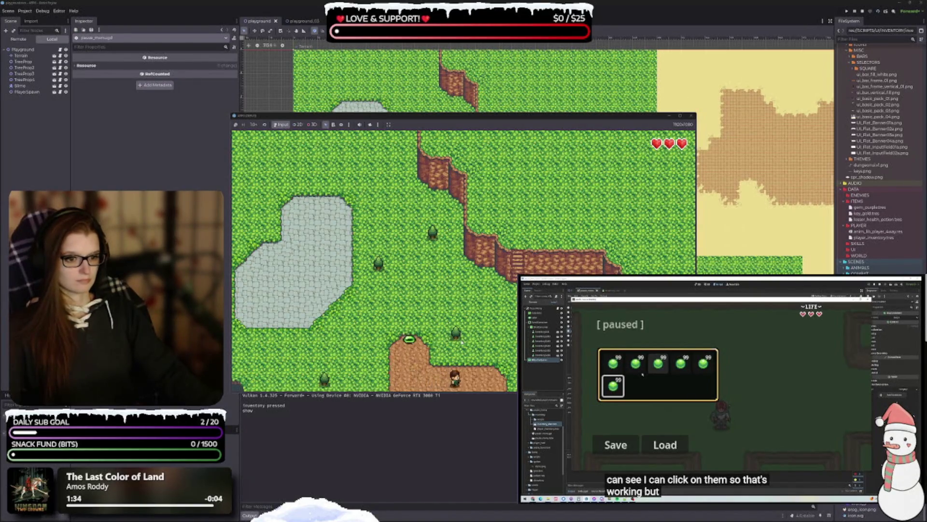
{"action": "key", "text": "Up"}
{"action": "key", "text": "Escape"}
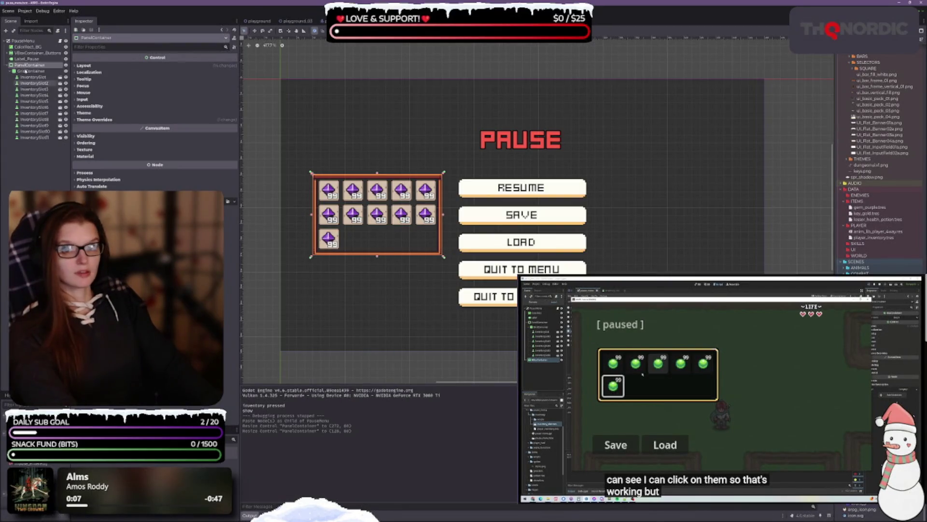
In Project Settings, remove the inventory input action and the PlayerInventory autoload
{"action": "left_click", "coordinate": [24, 11]}
{"action": "left_click", "coordinate": [38, 20]}
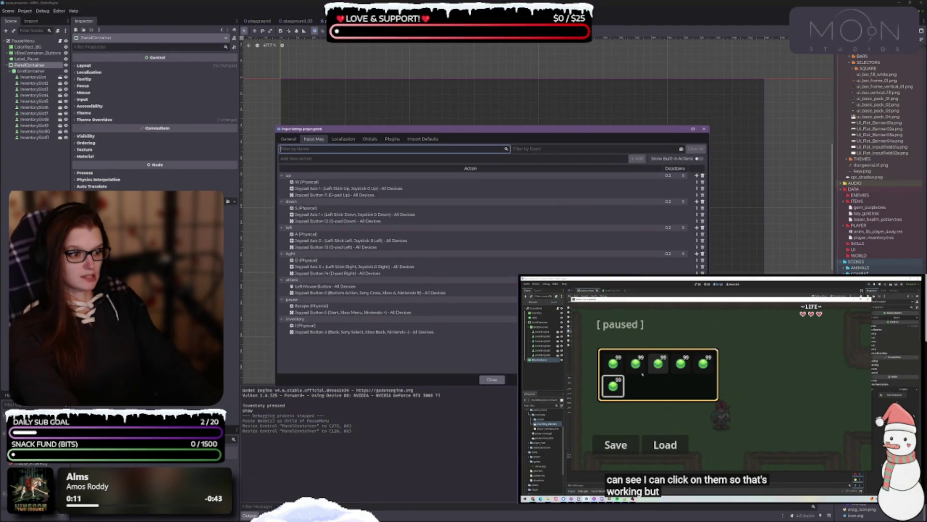
{"action": "left_click", "coordinate": [702, 319]}
{"action": "left_click", "coordinate": [369, 138]}
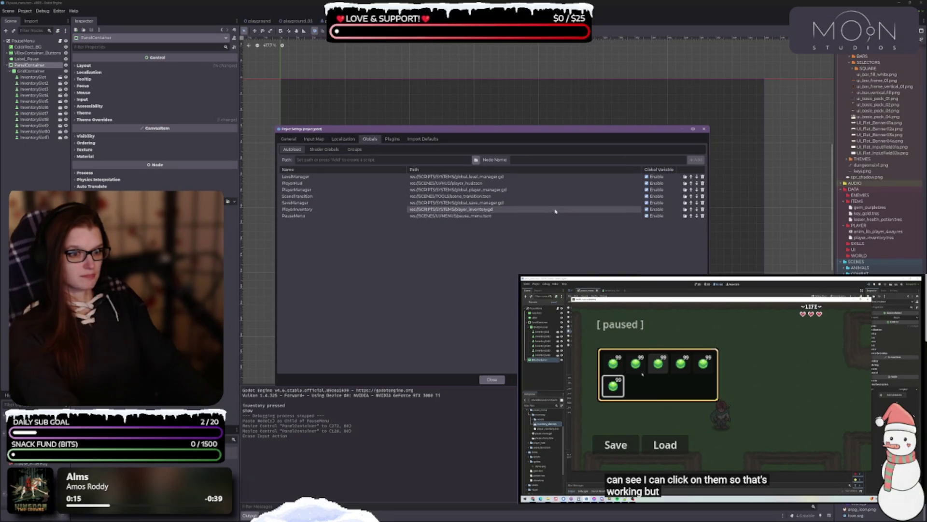
{"action": "left_click", "coordinate": [703, 210]}
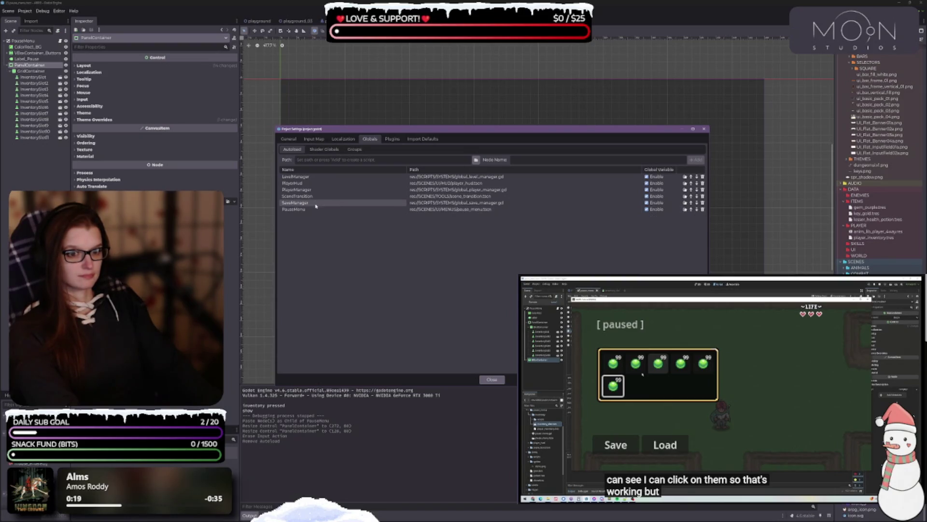
{"action": "left_click", "coordinate": [492, 379]}
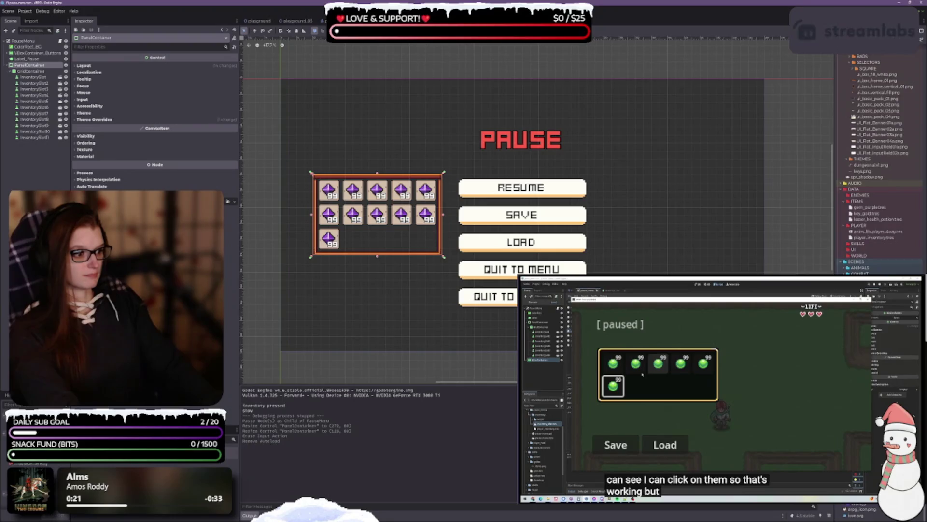
Delete the player_inventory.gd script and the PanelContainer inventory panel node
{"action": "key", "text": "Delete"}
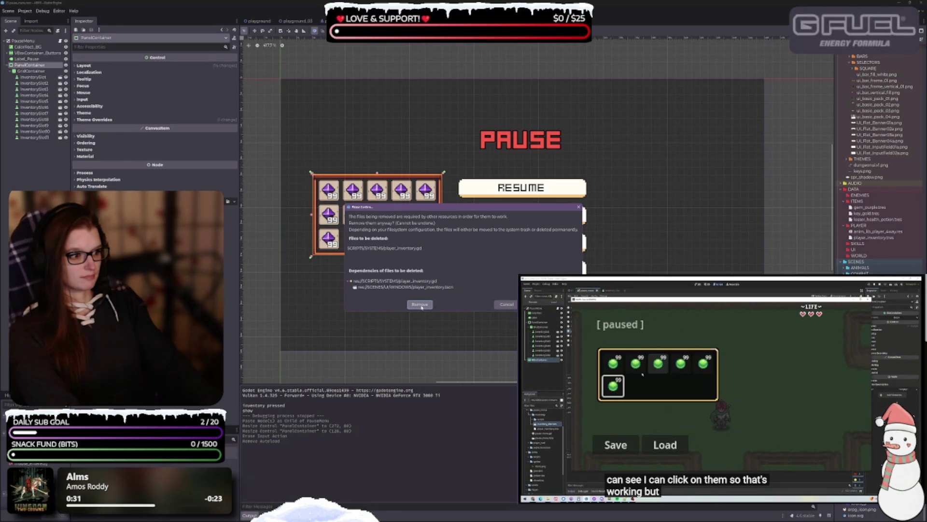
{"action": "left_click", "coordinate": [419, 304]}
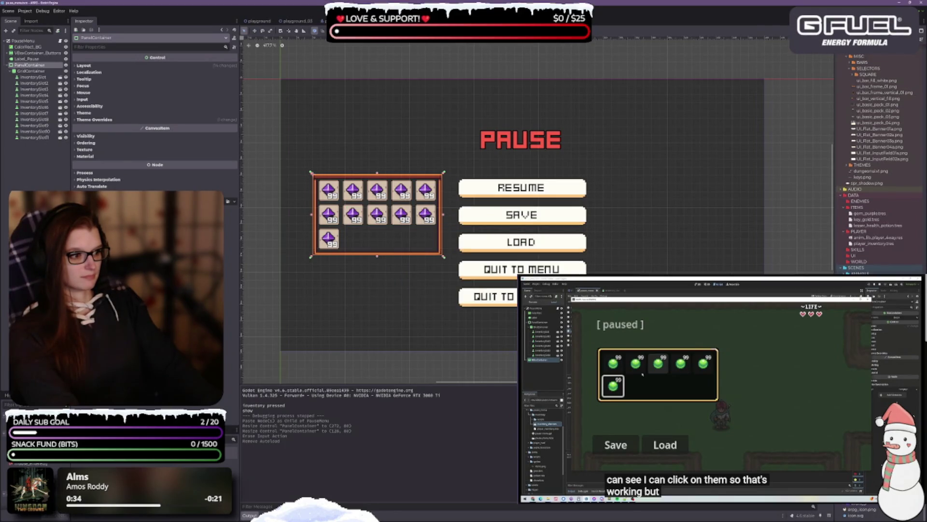
{"action": "key", "text": "Delete"}
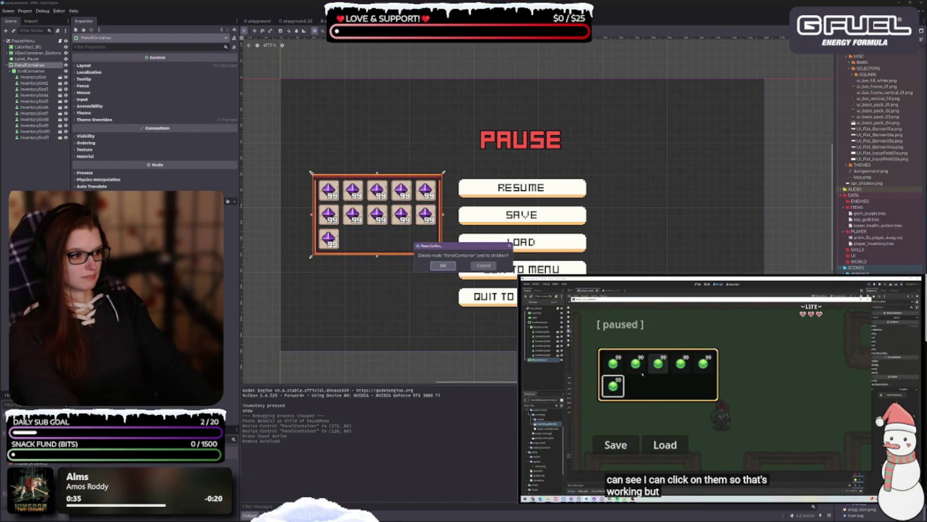
{"action": "left_click", "coordinate": [441, 265]}
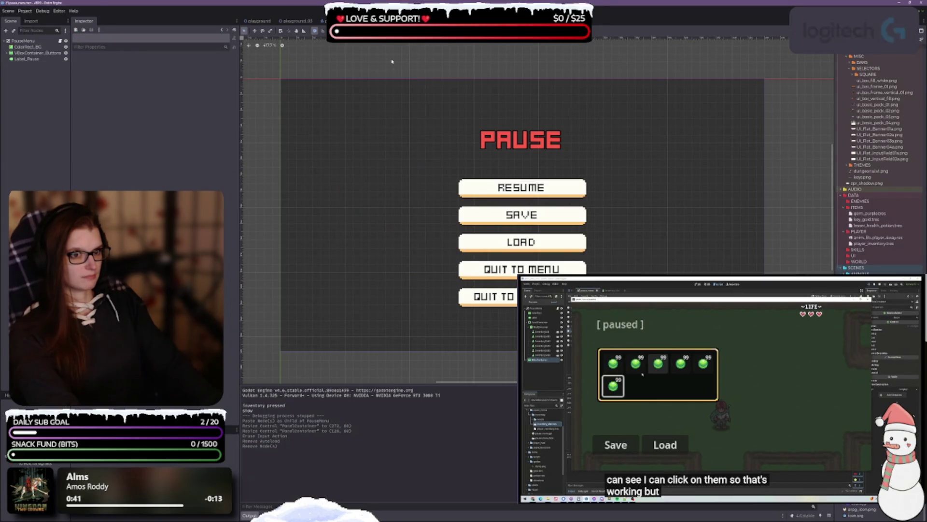
Undo the inventory panel deletion, then delete player_inventory.tscn from the FileSystem dock
{"action": "scroll", "coordinate": [445, 217], "scroll_direction": "down", "scroll_amount": 2}
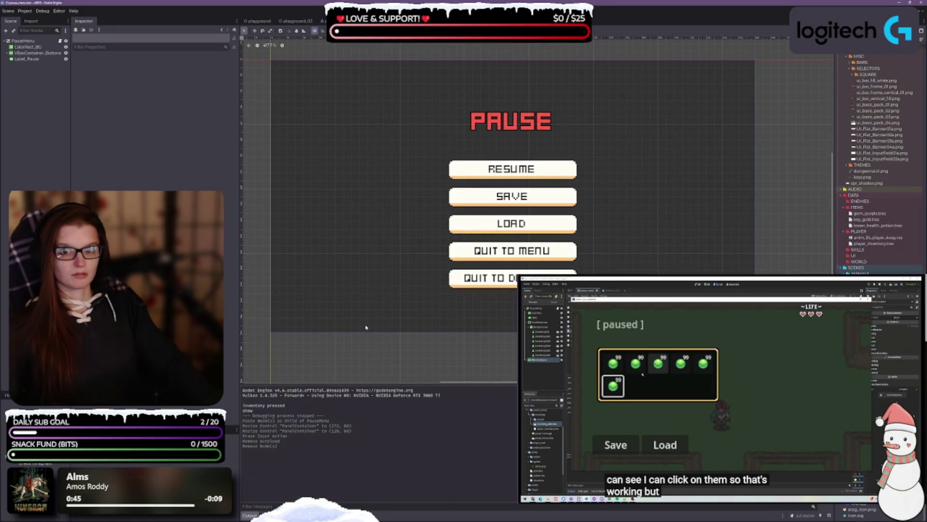
{"action": "key", "text": "ctrl+z"}
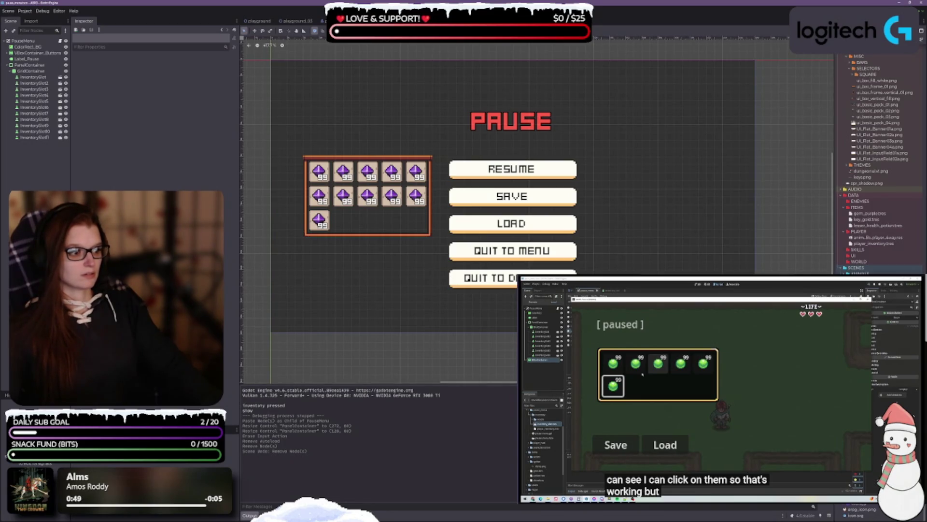
{"action": "key", "text": "Delete"}
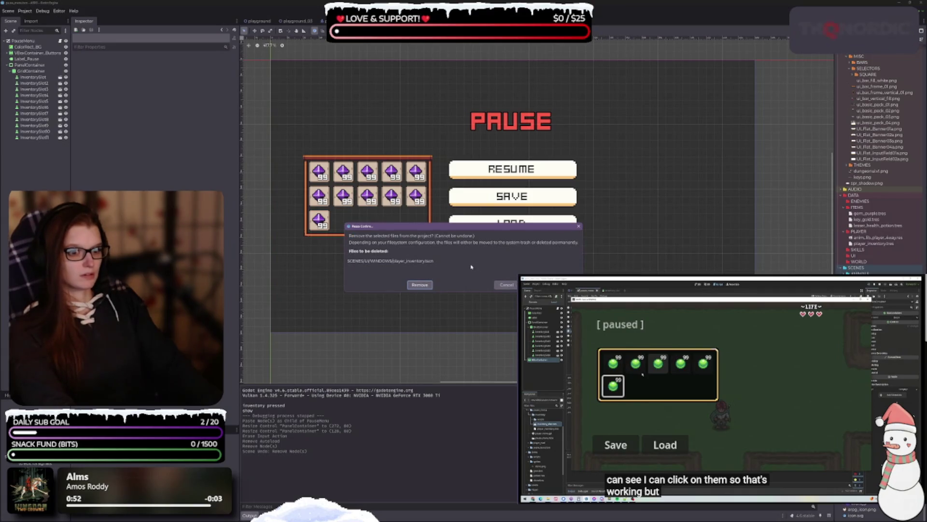
{"action": "left_click", "coordinate": [420, 285]}
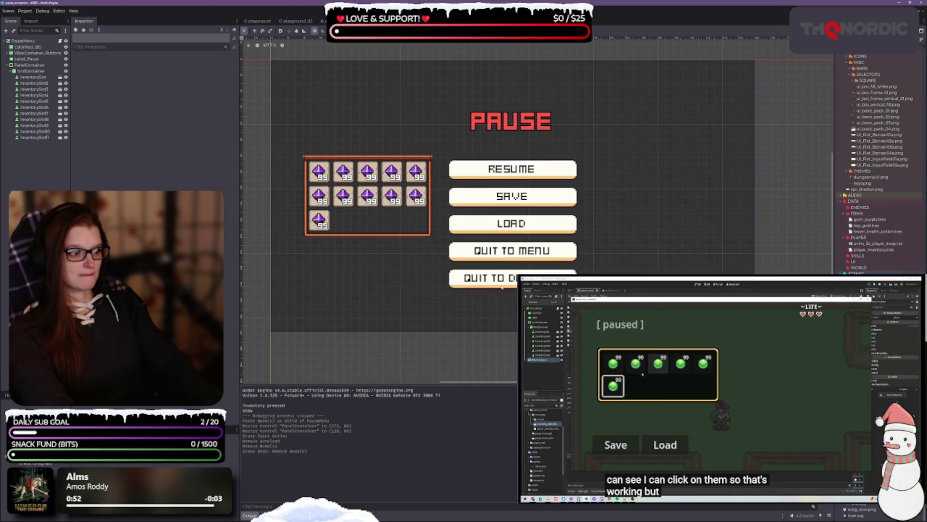
Switch to the playground scene and run it with F6
{"action": "left_click", "coordinate": [499, 313]}
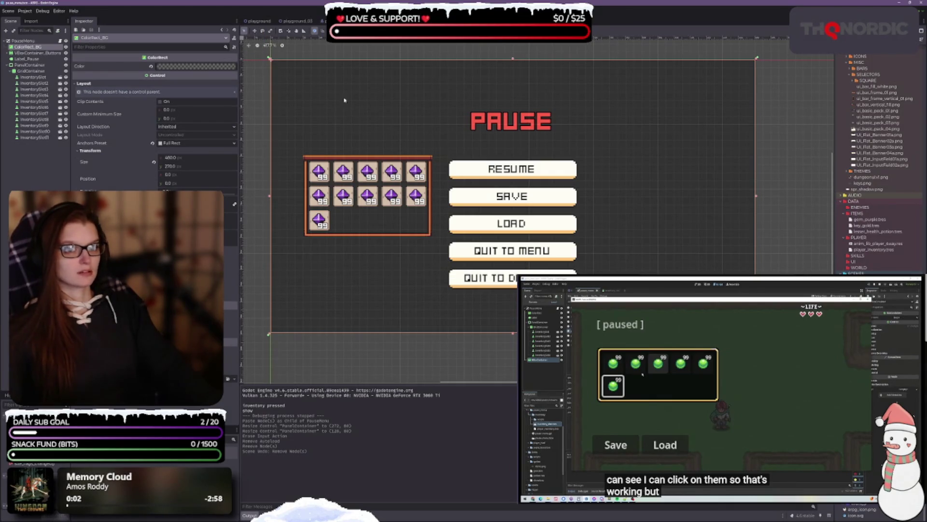
{"action": "left_click", "coordinate": [259, 21]}
{"action": "key", "text": "F6"}
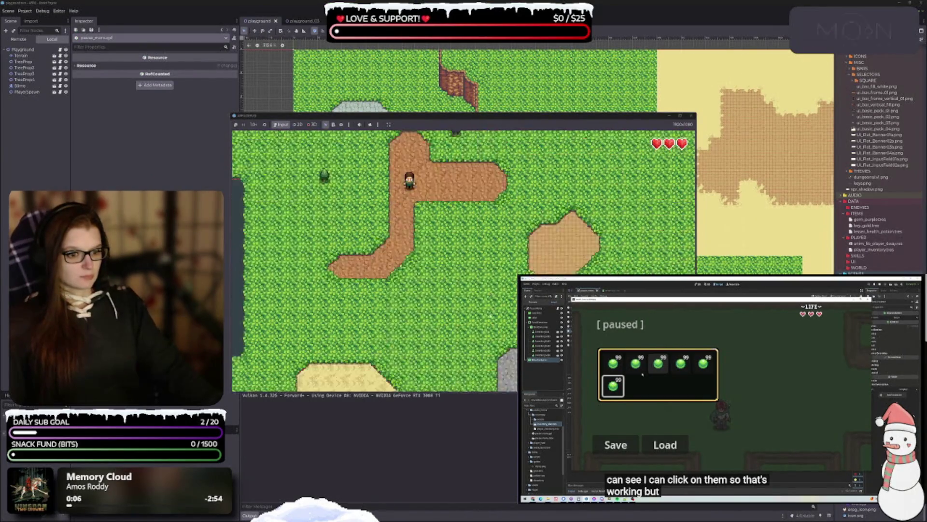
Walk down, open the pause menu to see the inventory grid, close it, and close the game window
{"action": "key", "text": "Down"}
{"action": "key", "text": "Escape"}
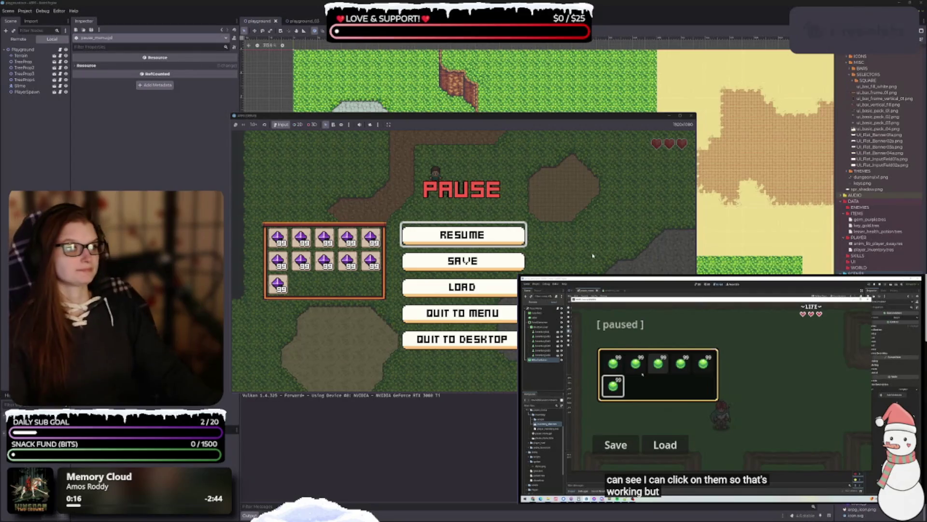
{"action": "key", "text": "Escape"}
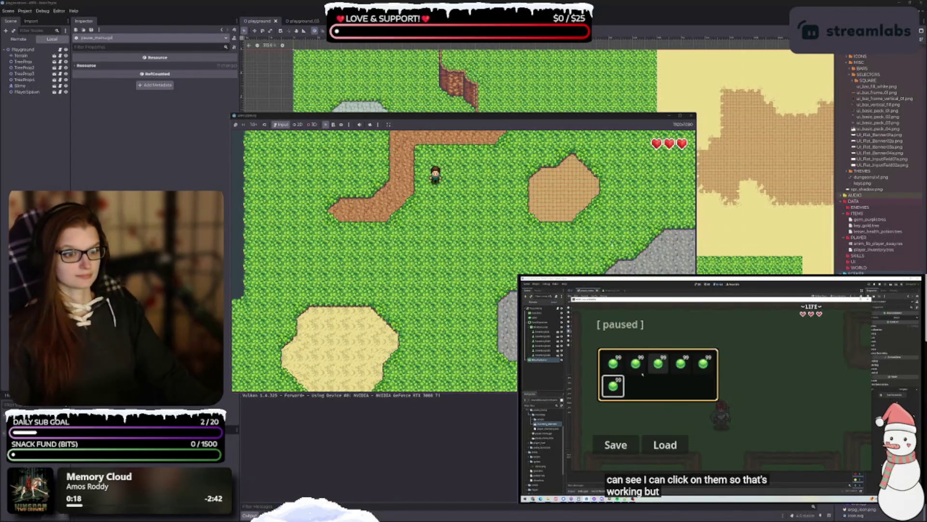
{"action": "left_click", "coordinate": [692, 117]}
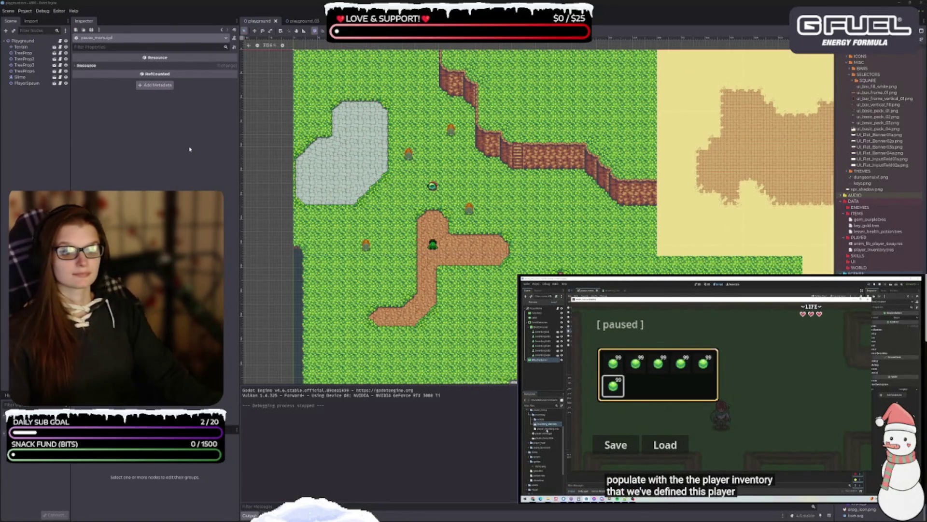
Collapse the Output bottom panel to enlarge the map view
{"action": "left_click", "coordinate": [249, 515]}
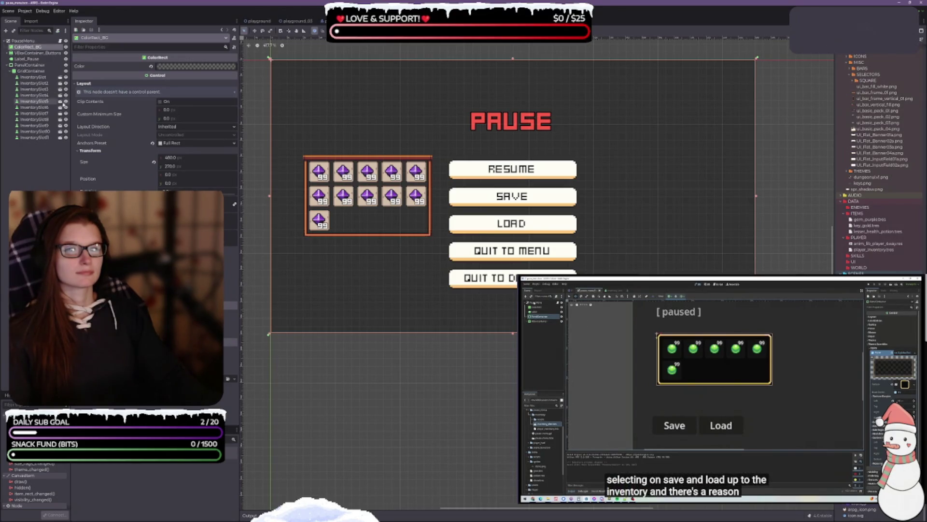
{"action": "left_click", "coordinate": [7, 65]}
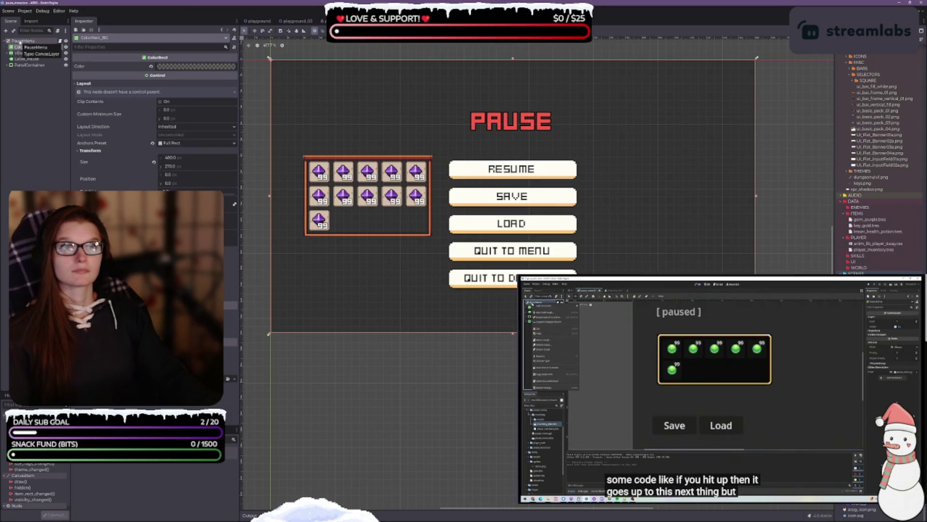
{"action": "left_click", "coordinate": [24, 64]}
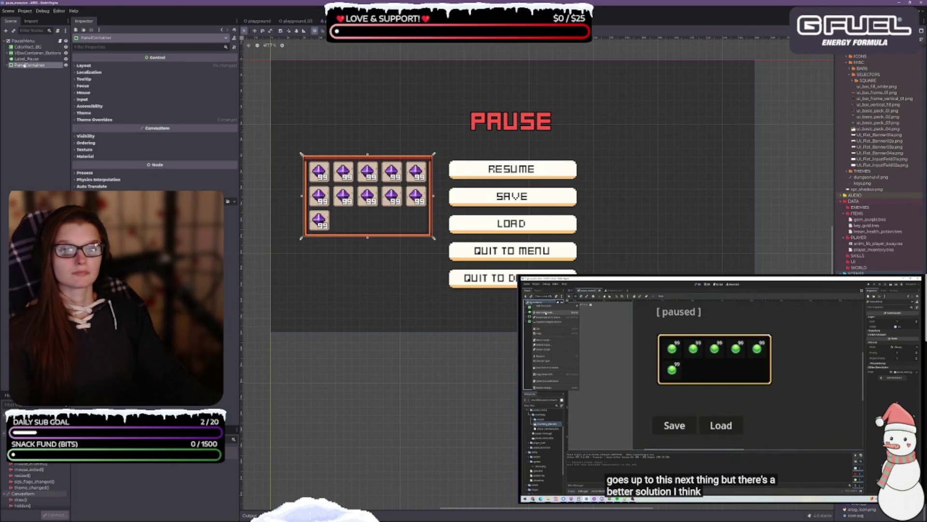
{"action": "left_click", "coordinate": [8, 64]}
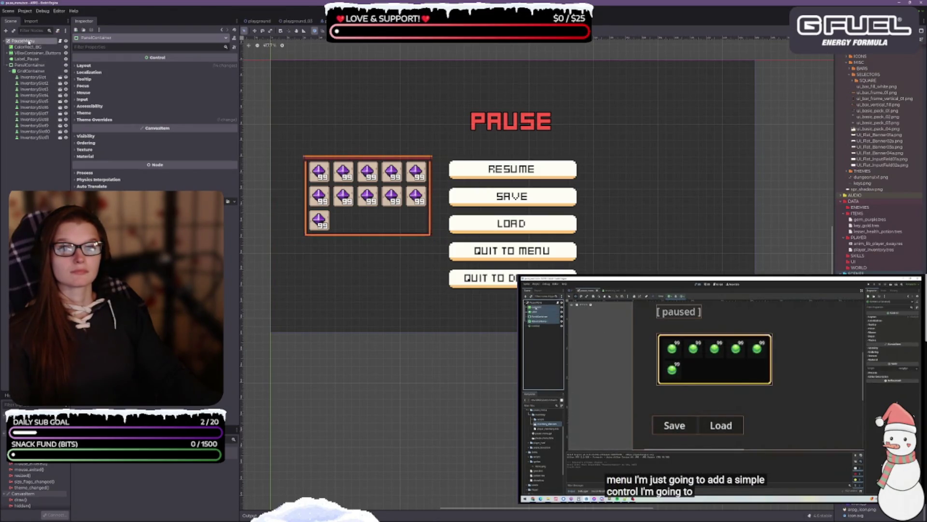
{"action": "right_click", "coordinate": [28, 41]}
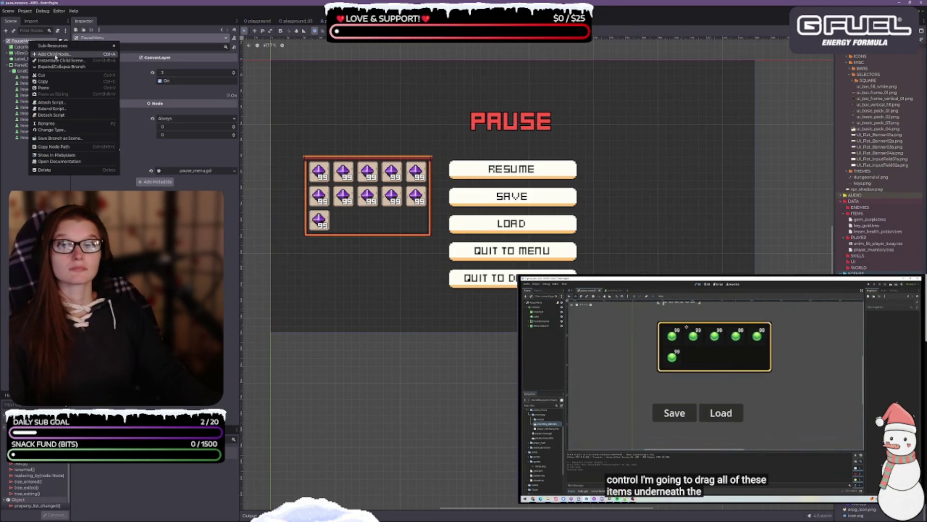
{"action": "left_click", "coordinate": [53, 54]}
{"action": "type", "text": "control"}
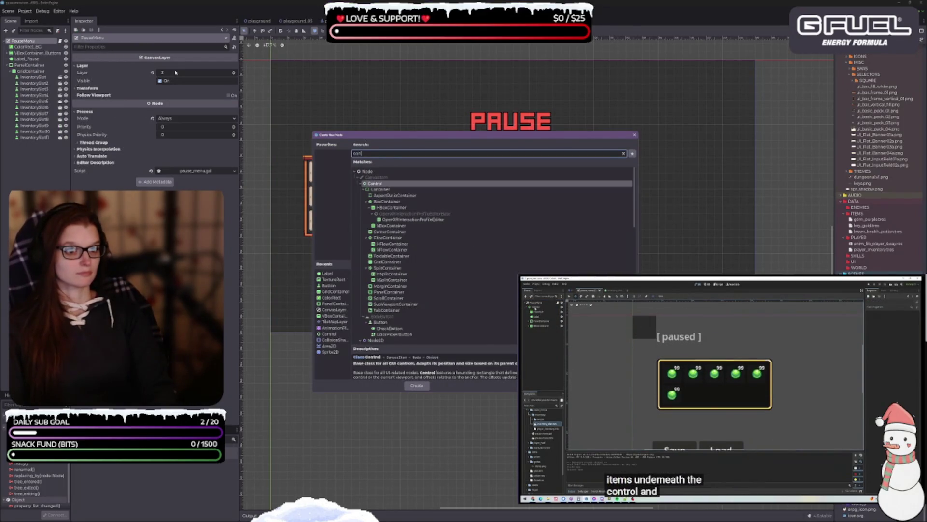
{"action": "key", "text": "Return"}
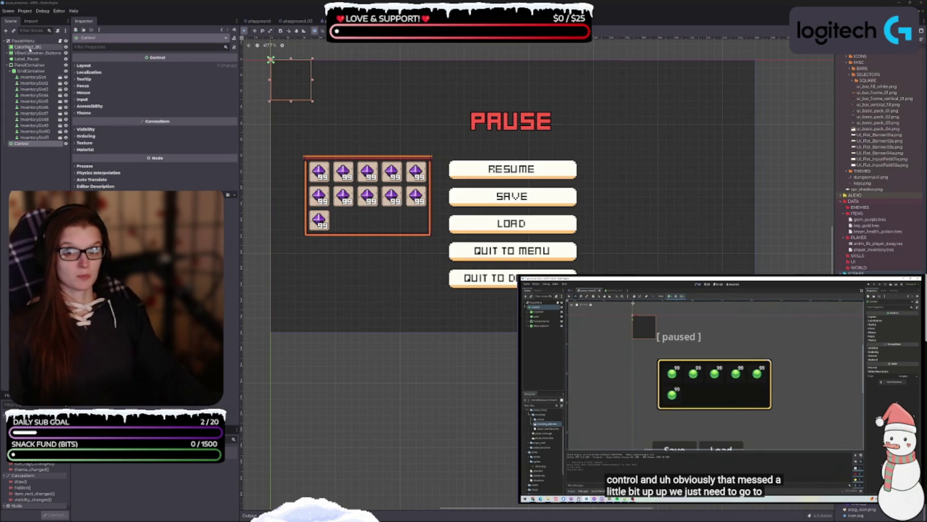
{"action": "left_click", "coordinate": [28, 47]}
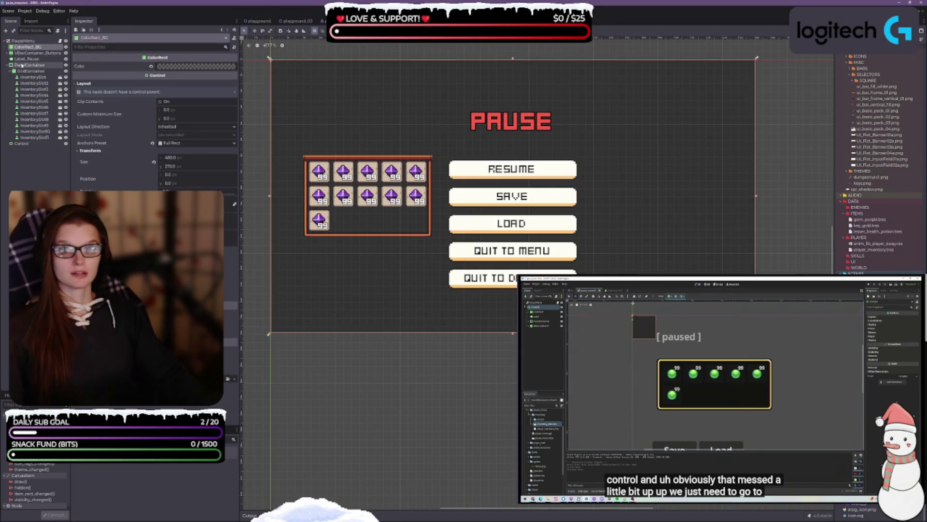
{"action": "left_click", "coordinate": [30, 65], "text": "shift"}
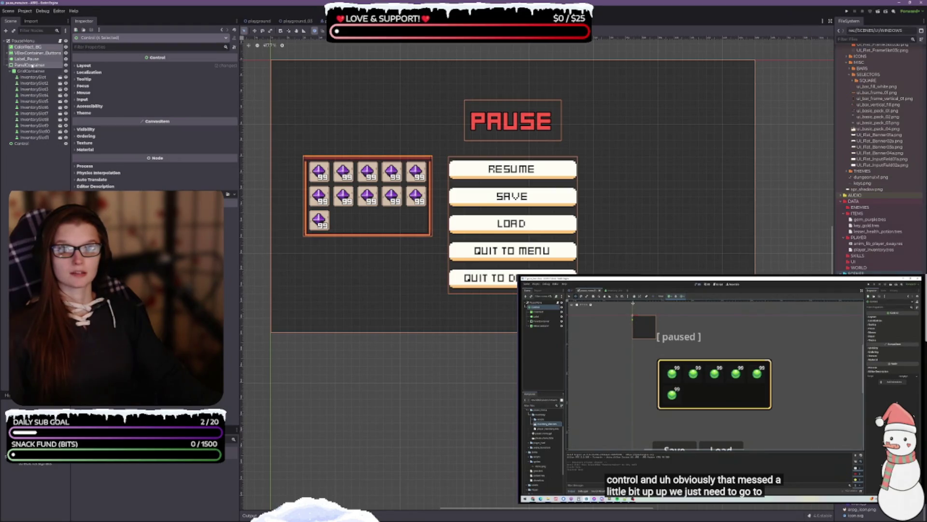
{"action": "mouse_move", "coordinate": [30, 65]}
{"action": "left_mouse_down"}
{"action": "mouse_move", "coordinate": [46, 123]}
{"action": "mouse_move", "coordinate": [21, 144]}
{"action": "left_mouse_up"}
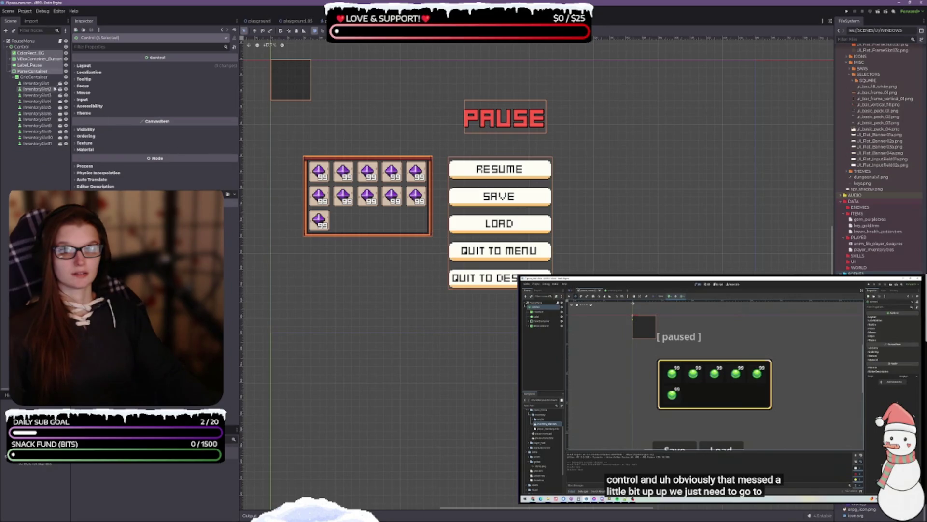
{"action": "left_click", "coordinate": [22, 46]}
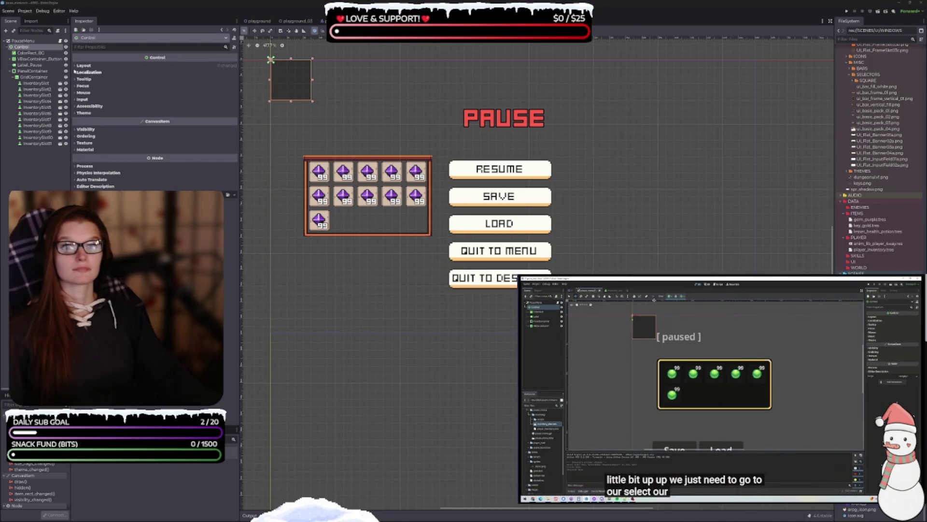
{"action": "left_click", "coordinate": [76, 66]}
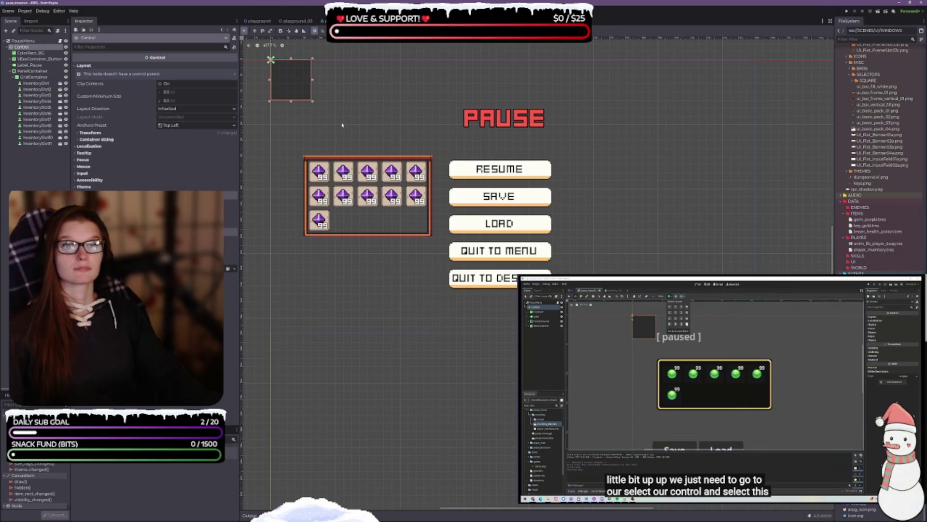
Anchor the root Control with the Full Rect preset so it fills the screen
{"action": "left_click", "coordinate": [395, 31]}
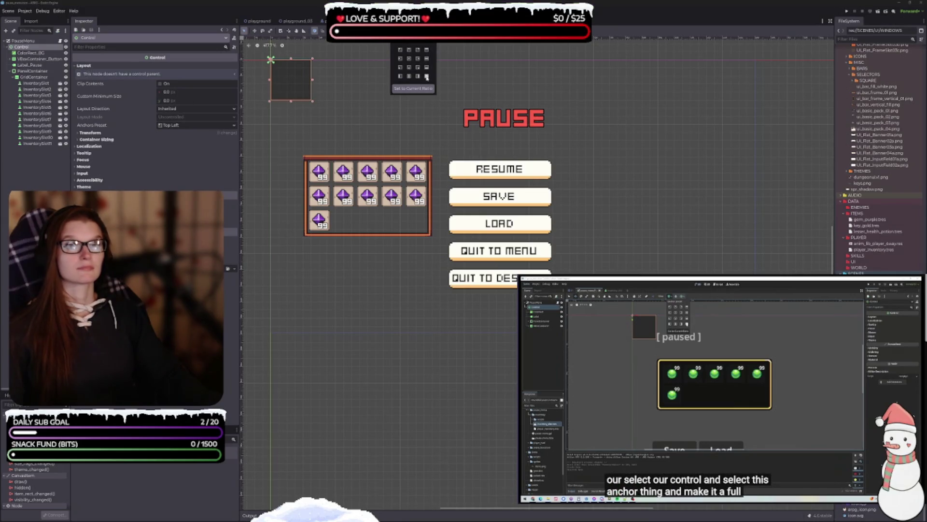
{"action": "left_click", "coordinate": [427, 76]}
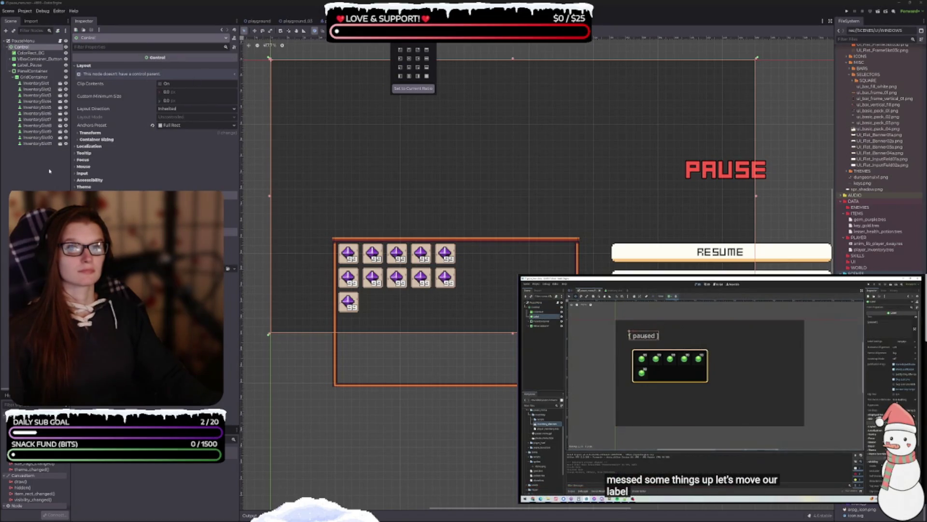
{"action": "left_click", "coordinate": [87, 15]}
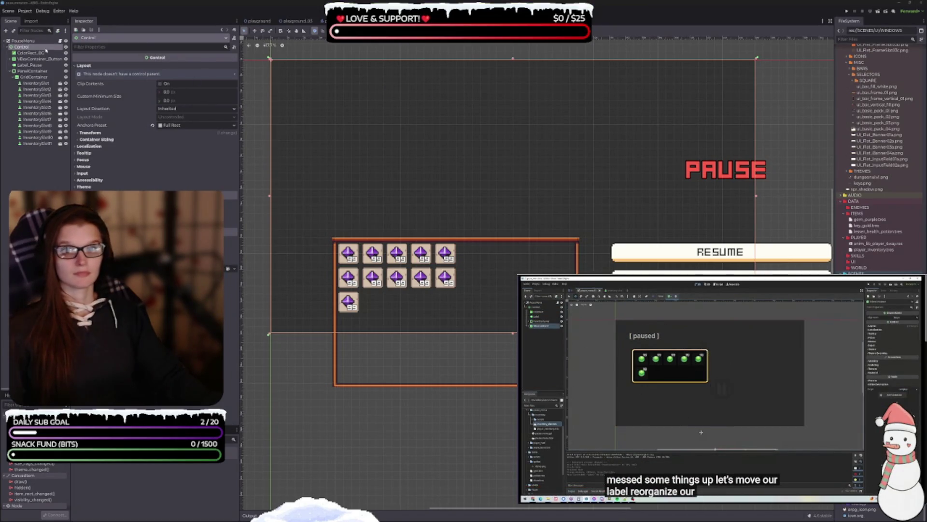
Inspect ColorRect_BG's colour and the VBoxContainer_Buttons layout properties without changing them
{"action": "left_click", "coordinate": [32, 53]}
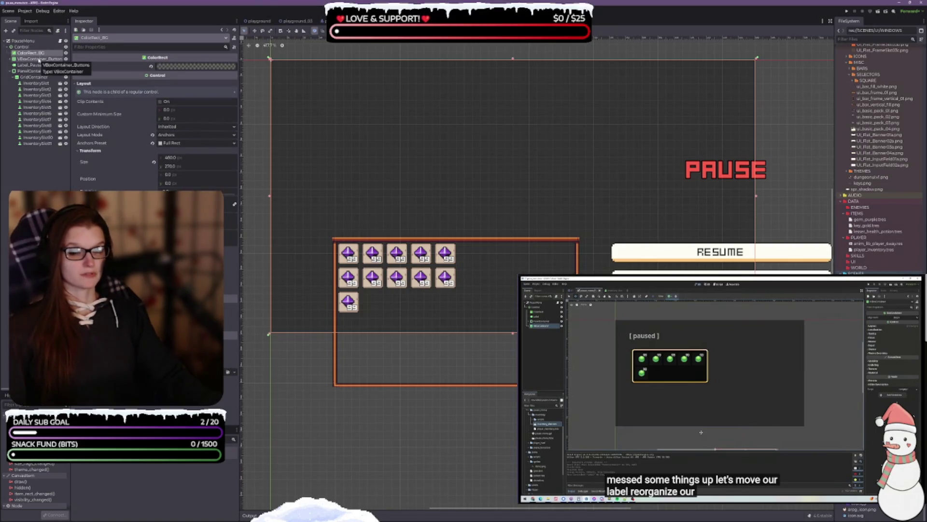
{"action": "left_click", "coordinate": [177, 67]}
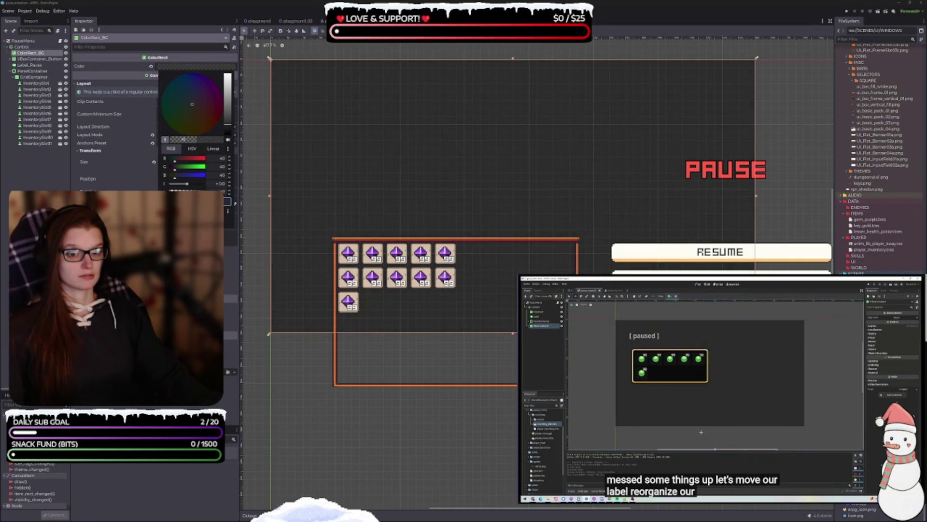
{"action": "key", "text": "Escape"}
{"action": "left_click", "coordinate": [40, 58]}
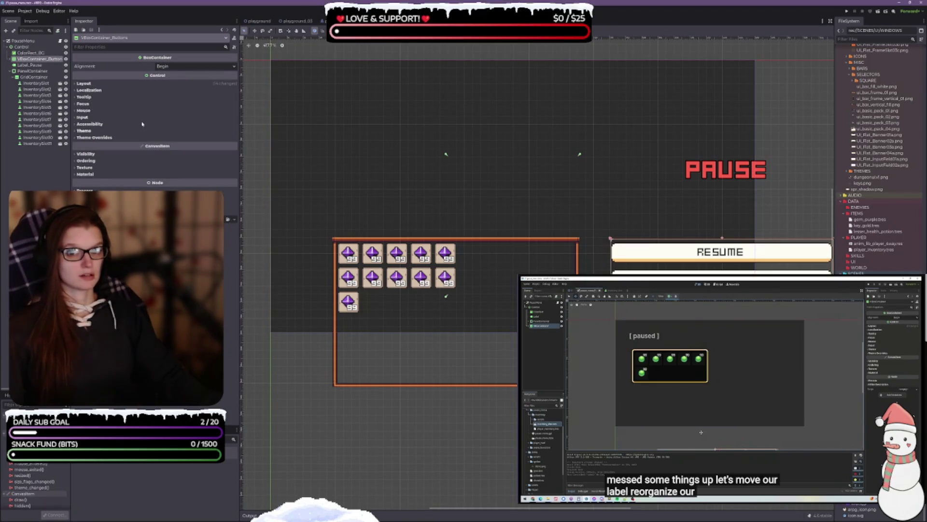
{"action": "left_click", "coordinate": [10, 59]}
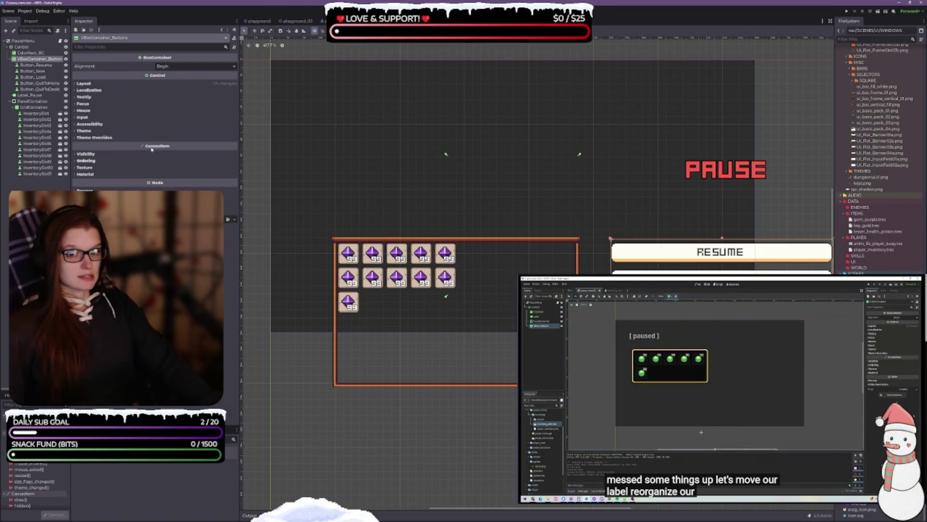
{"action": "left_click", "coordinate": [84, 84]}
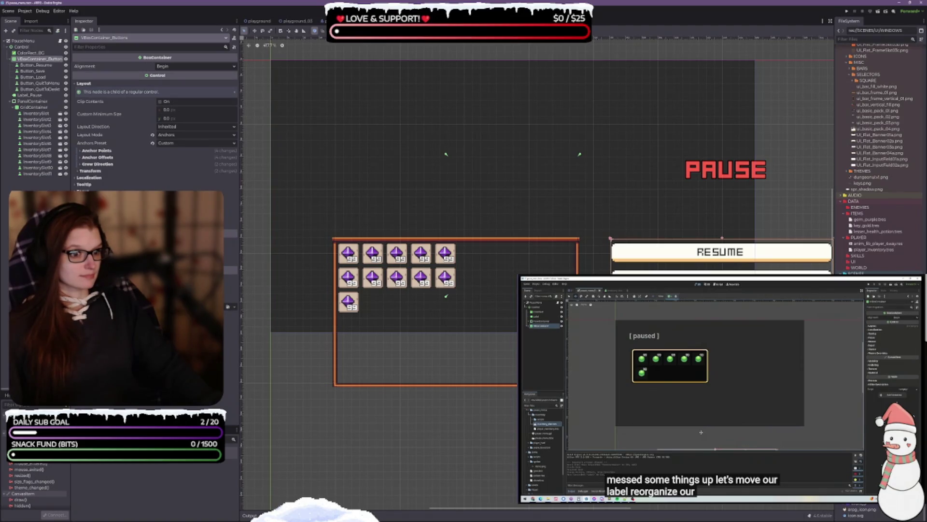
{"action": "scroll", "coordinate": [536, 270], "scroll_direction": "right", "scroll_amount": 4}
{"action": "scroll", "coordinate": [536, 270], "scroll_direction": "left", "scroll_amount": 5}
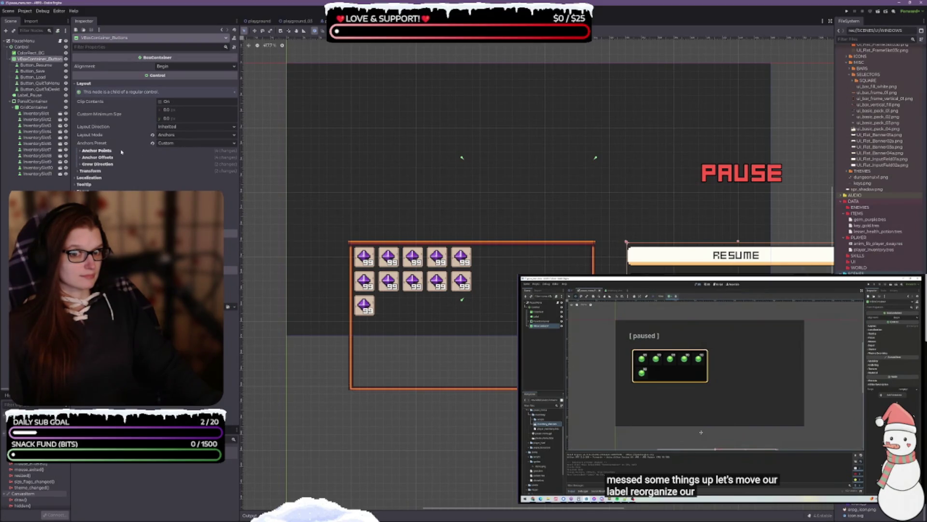
Reset all four VBoxContainer_Buttons anchor offsets to 0
{"action": "left_click", "coordinate": [81, 158]}
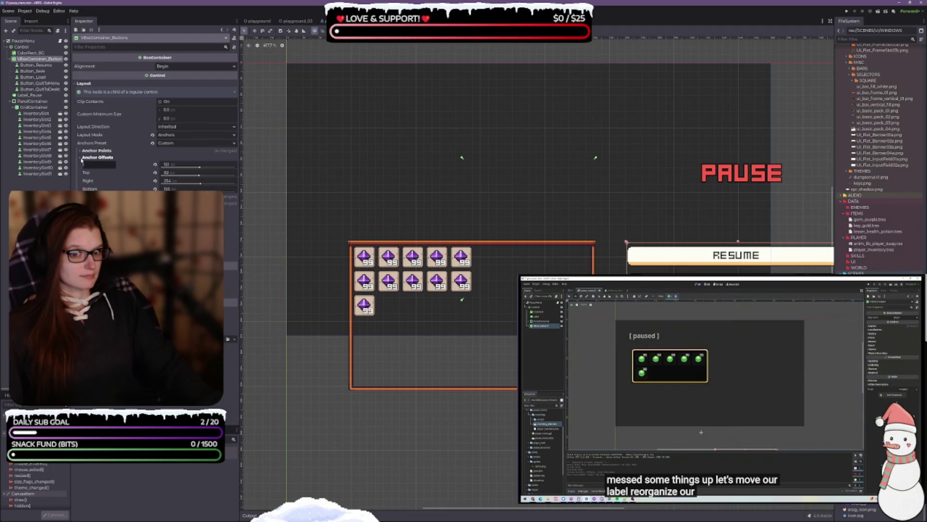
{"action": "left_click", "coordinate": [155, 165]}
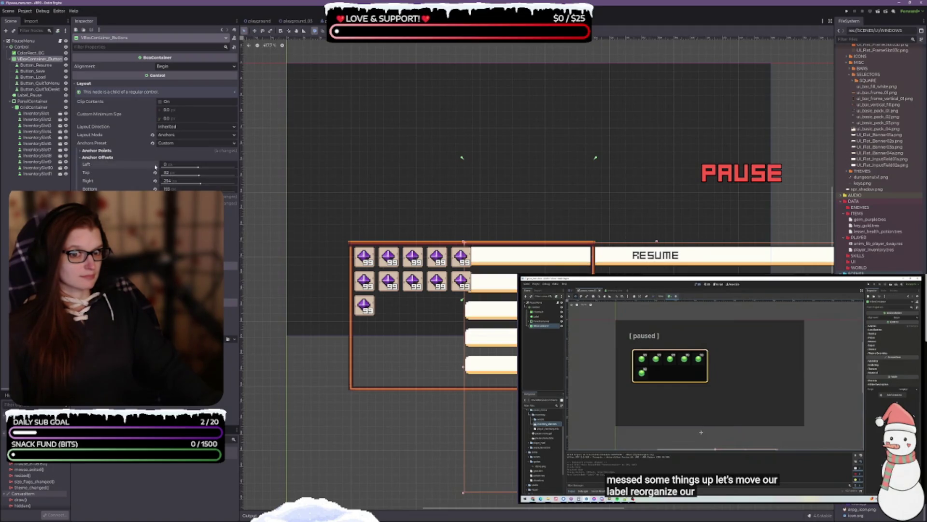
{"action": "left_click", "coordinate": [155, 173]}
{"action": "left_click", "coordinate": [155, 180]}
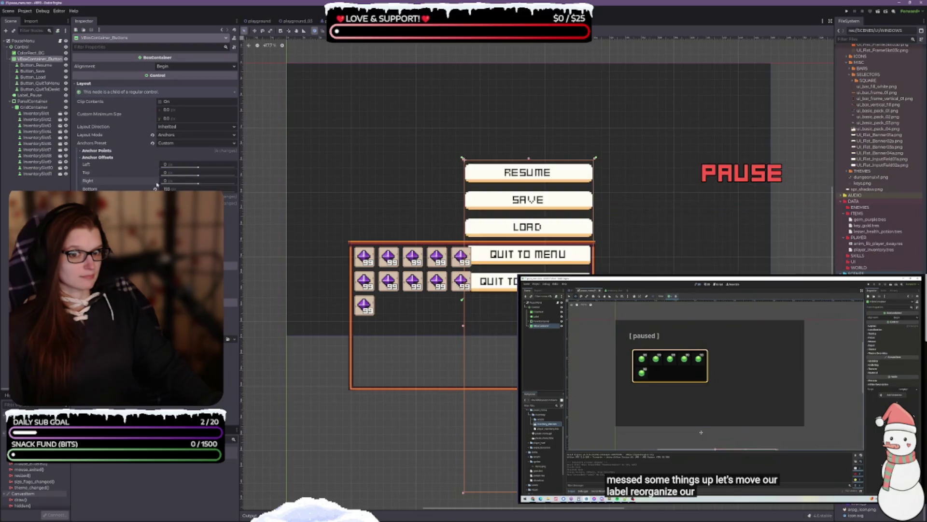
{"action": "left_click", "coordinate": [155, 188]}
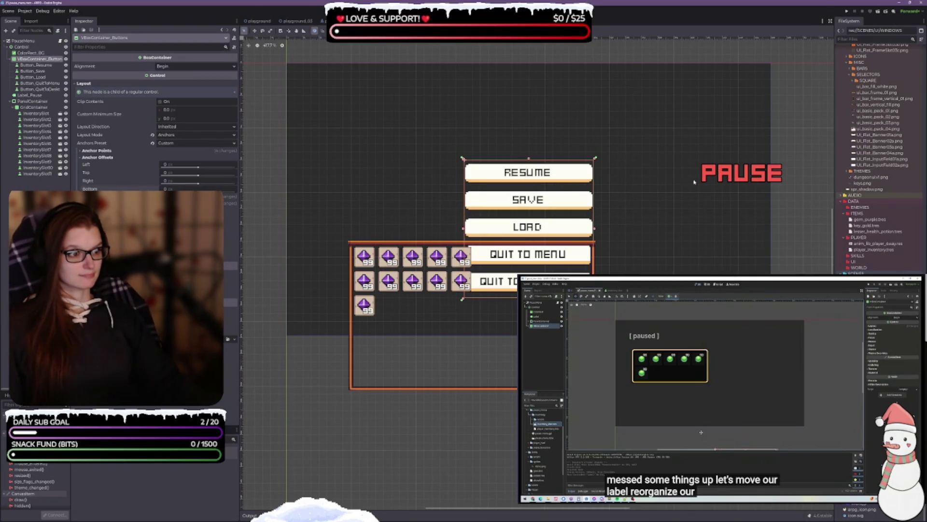
Move the PAUSE label to top centre above RESUME and resize its box
{"action": "left_click", "coordinate": [30, 95]}
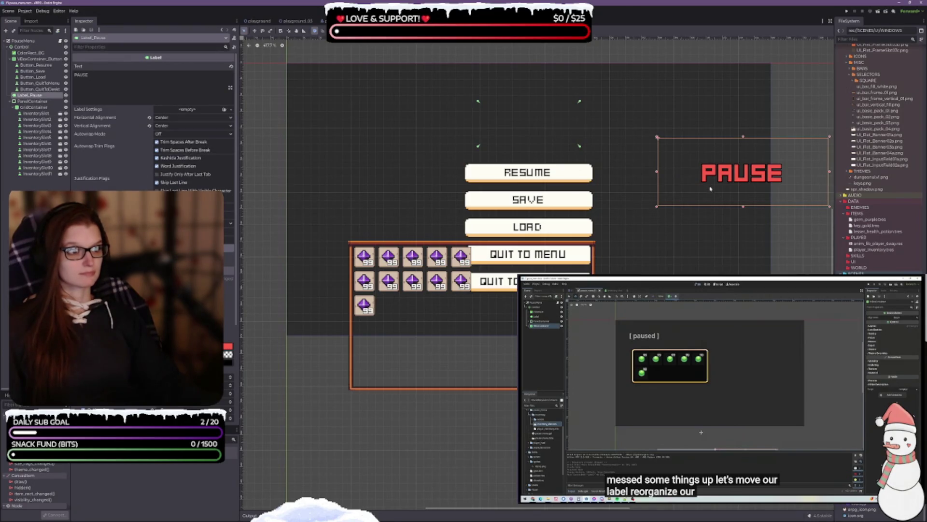
{"action": "scroll", "coordinate": [152, 121], "scroll_direction": "down", "scroll_amount": 3}
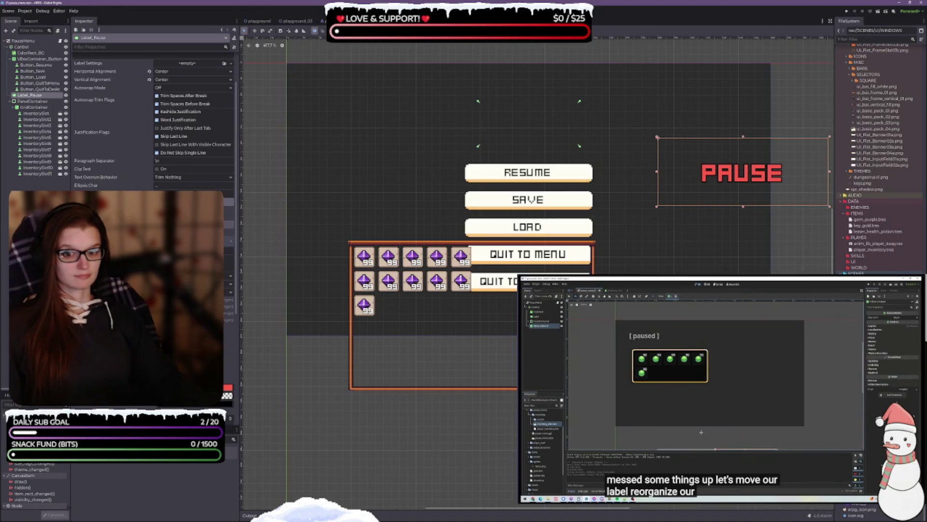
{"action": "mouse_move", "coordinate": [742, 173]}
{"action": "left_mouse_down"}
{"action": "mouse_move", "coordinate": [744, 155]}
{"action": "mouse_move", "coordinate": [617, 153]}
{"action": "mouse_move", "coordinate": [616, 124]}
{"action": "mouse_move", "coordinate": [526, 124]}
{"action": "left_mouse_up"}
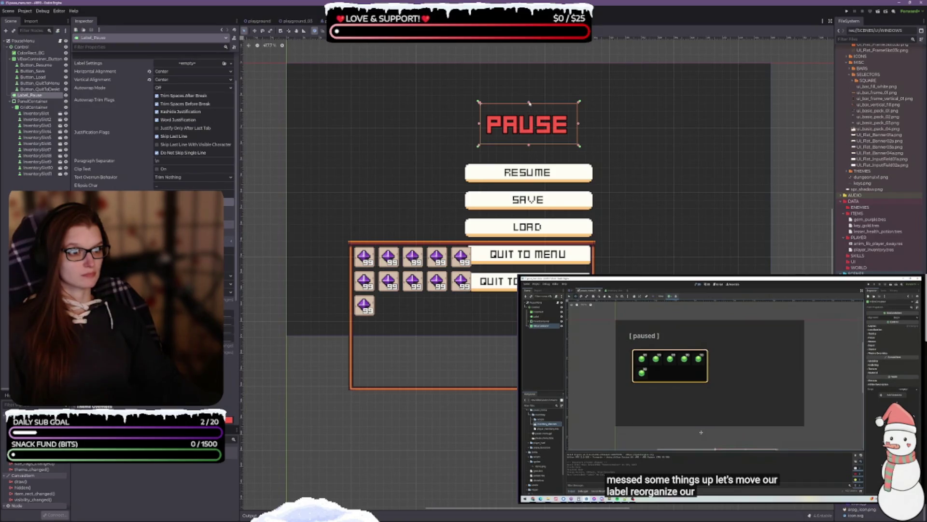
{"action": "left_click_drag", "start_coordinate": [529, 104], "coordinate": [528, 87]}
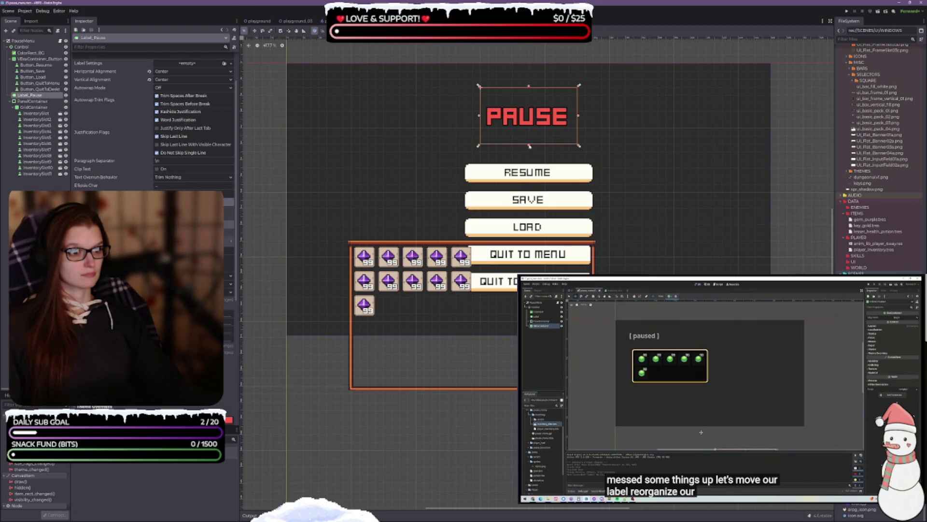
{"action": "left_click_drag", "start_coordinate": [529, 146], "coordinate": [526, 122]}
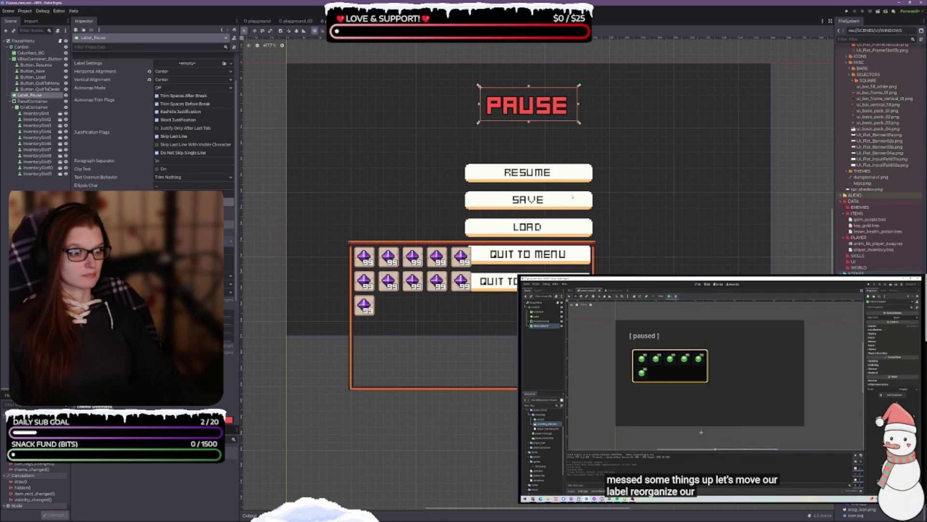
Resize the button column by dragging its left, right, top and bottom edges
{"action": "left_click", "coordinate": [41, 58]}
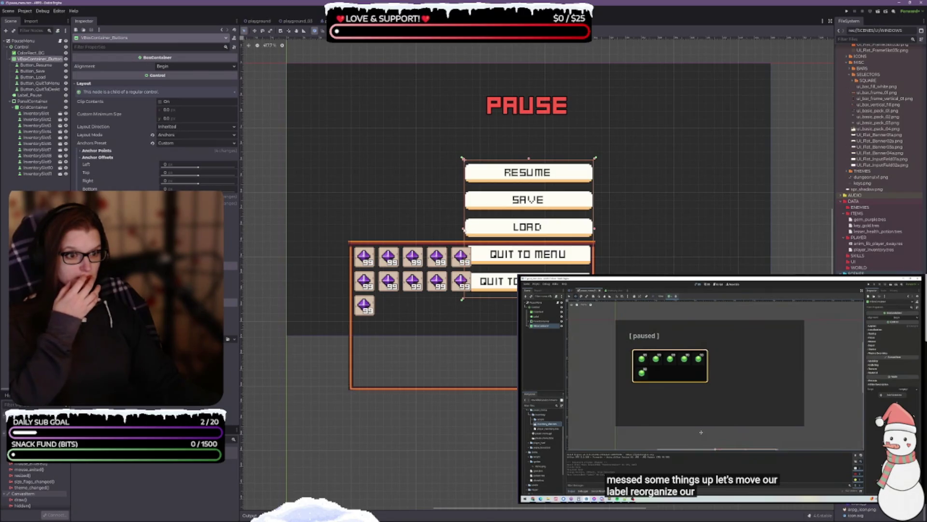
{"action": "left_click_drag", "start_coordinate": [462, 230], "coordinate": [318, 216]}
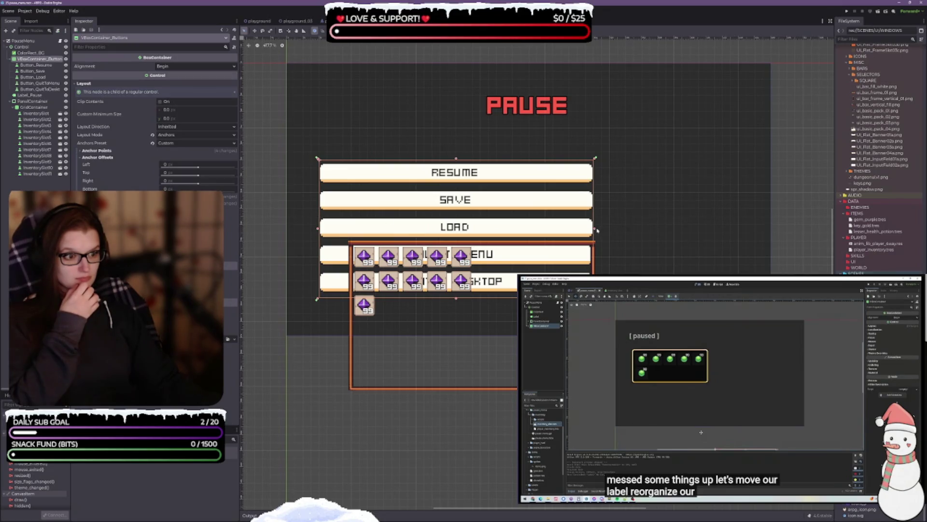
{"action": "mouse_move", "coordinate": [594, 228]}
{"action": "left_mouse_down"}
{"action": "mouse_move", "coordinate": [424, 217]}
{"action": "mouse_move", "coordinate": [439, 214]}
{"action": "left_mouse_up"}
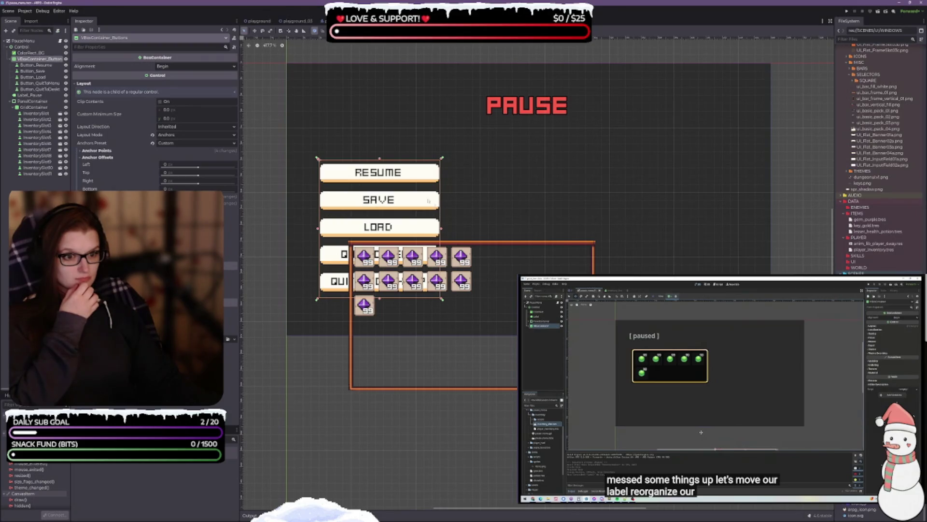
{"action": "mouse_move", "coordinate": [379, 156]}
{"action": "left_mouse_down"}
{"action": "mouse_move", "coordinate": [384, 123]}
{"action": "mouse_move", "coordinate": [385, 134]}
{"action": "left_mouse_up"}
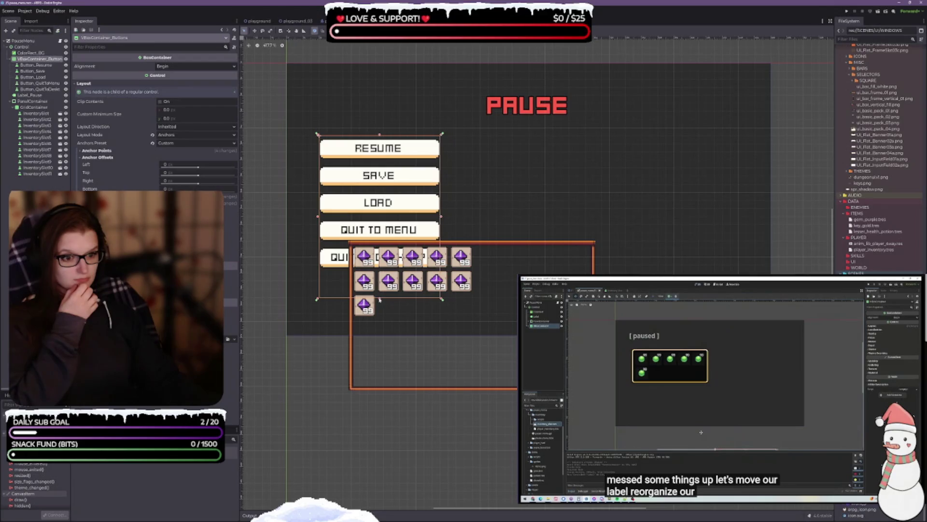
{"action": "left_click_drag", "start_coordinate": [379, 299], "coordinate": [379, 269]}
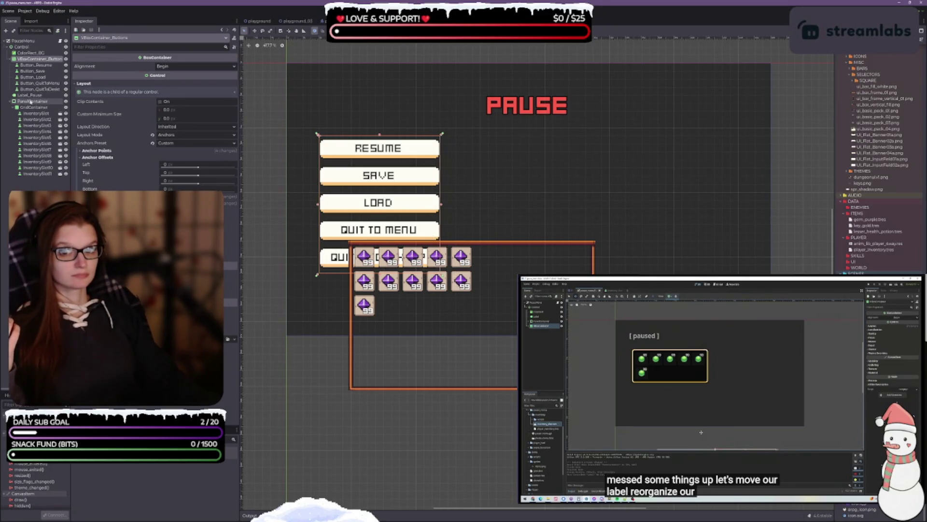
{"action": "left_click", "coordinate": [365, 279]}
Reset all four PanelContainer anchor offsets to 0
{"action": "left_click", "coordinate": [84, 66]}
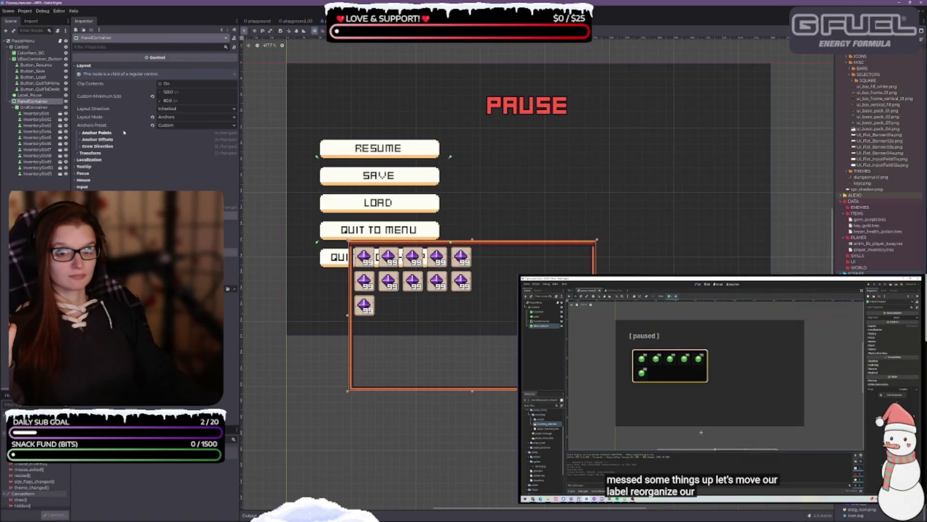
{"action": "left_click", "coordinate": [96, 139]}
{"action": "left_click", "coordinate": [155, 171]}
{"action": "left_click", "coordinate": [155, 163]}
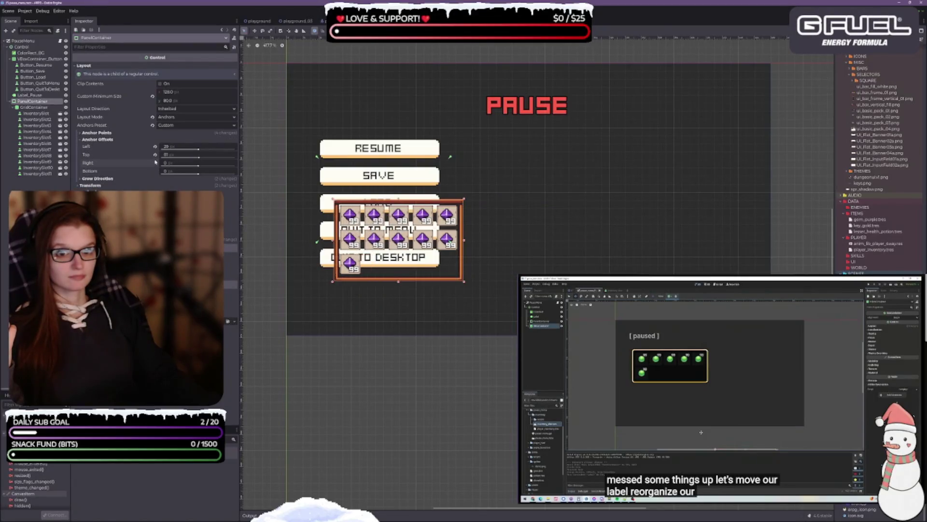
{"action": "left_click", "coordinate": [155, 155]}
{"action": "left_click", "coordinate": [155, 146]}
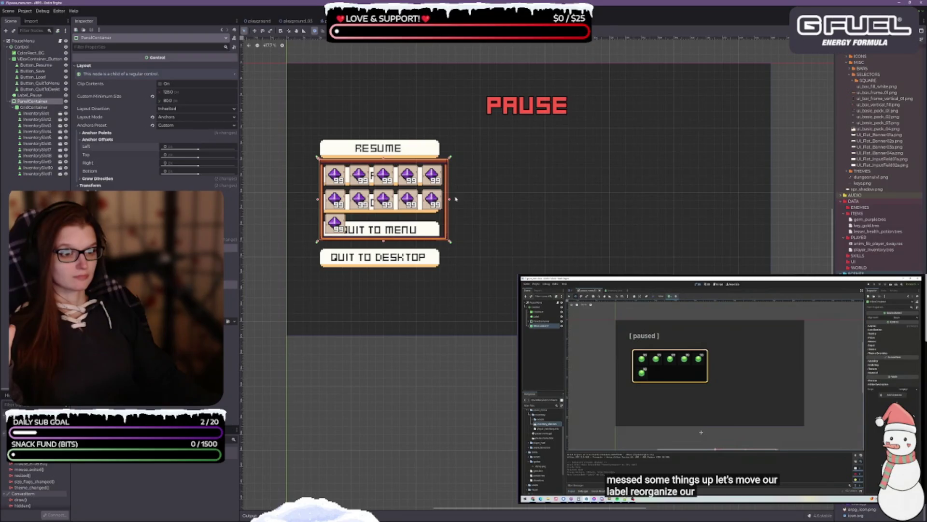
Shift the inventory panel right and pull its top and bottom edges in to fit the grid
{"action": "left_click_drag", "start_coordinate": [449, 201], "coordinate": [740, 209]}
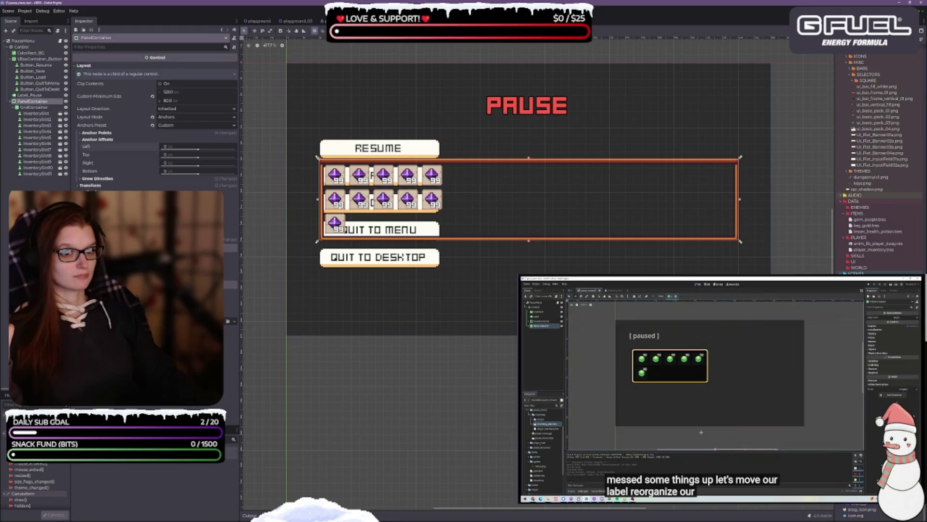
{"action": "left_click_drag", "start_coordinate": [318, 201], "coordinate": [608, 201]}
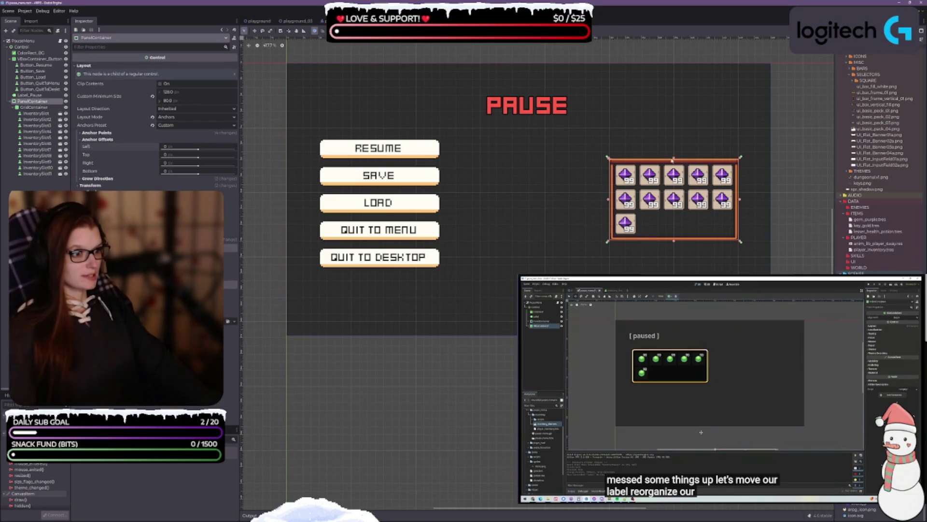
{"action": "left_click_drag", "start_coordinate": [674, 158], "coordinate": [675, 152]}
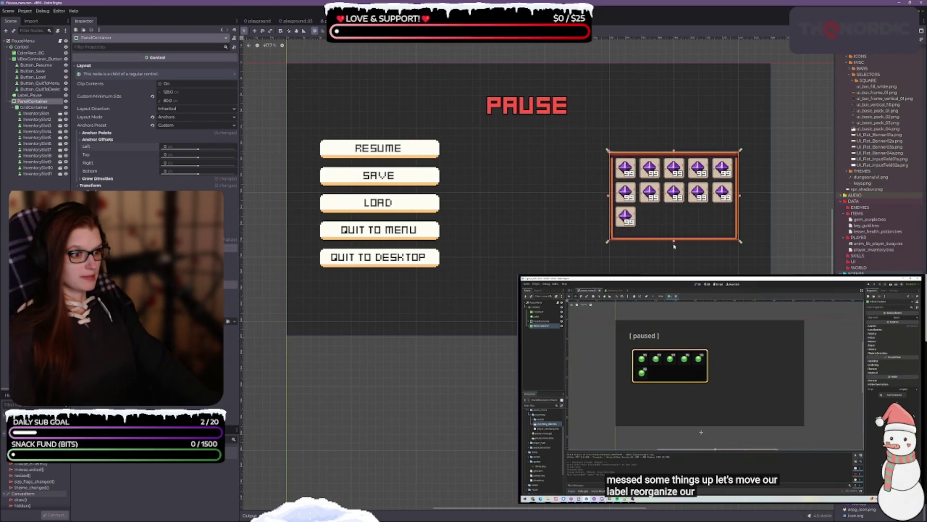
{"action": "left_click_drag", "start_coordinate": [673, 234], "coordinate": [672, 227]}
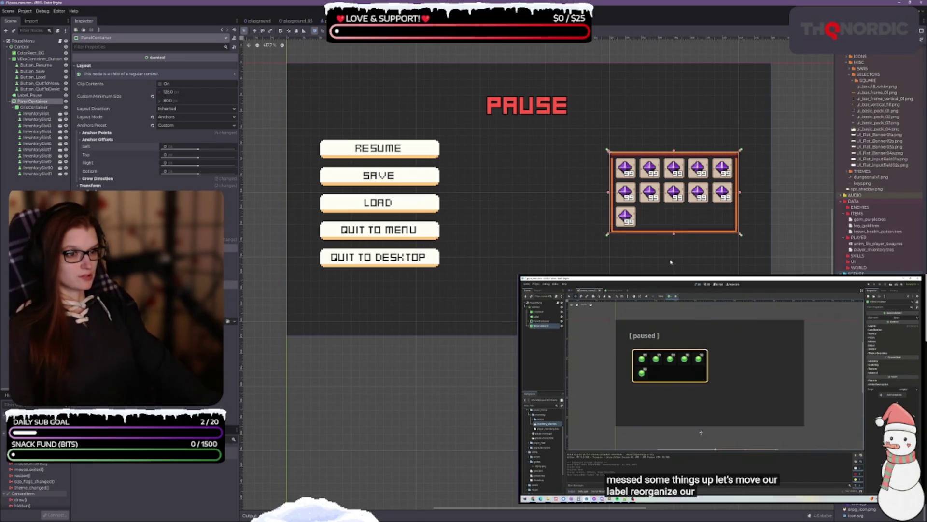
Save the pause menu scene with Ctrl+S and switch to the code editor
{"action": "left_click", "coordinate": [516, 217]}
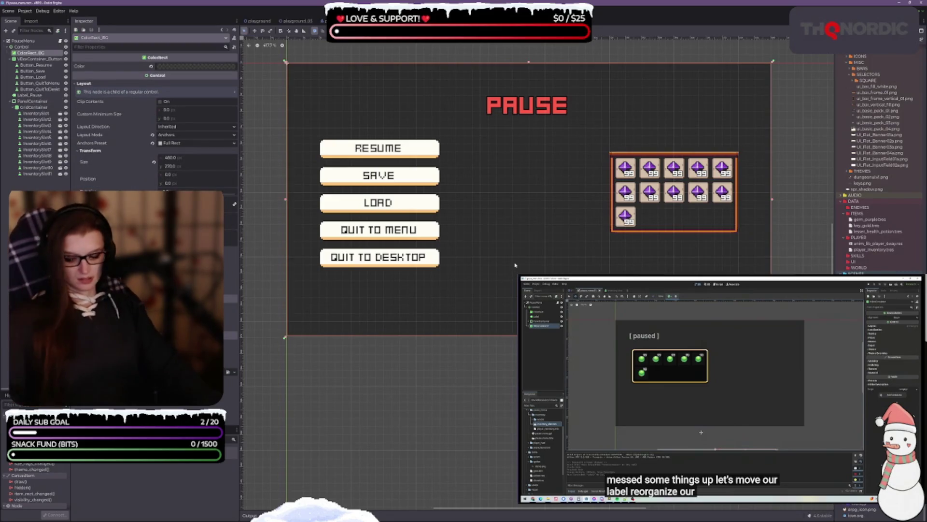
{"action": "key", "text": "ctrl+s"}
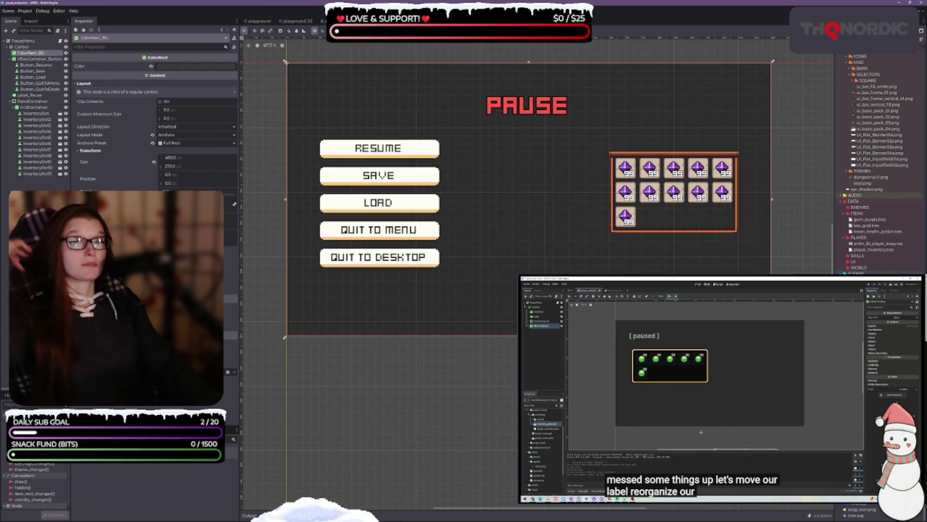
{"action": "left_click", "coordinate": [698, 381]}
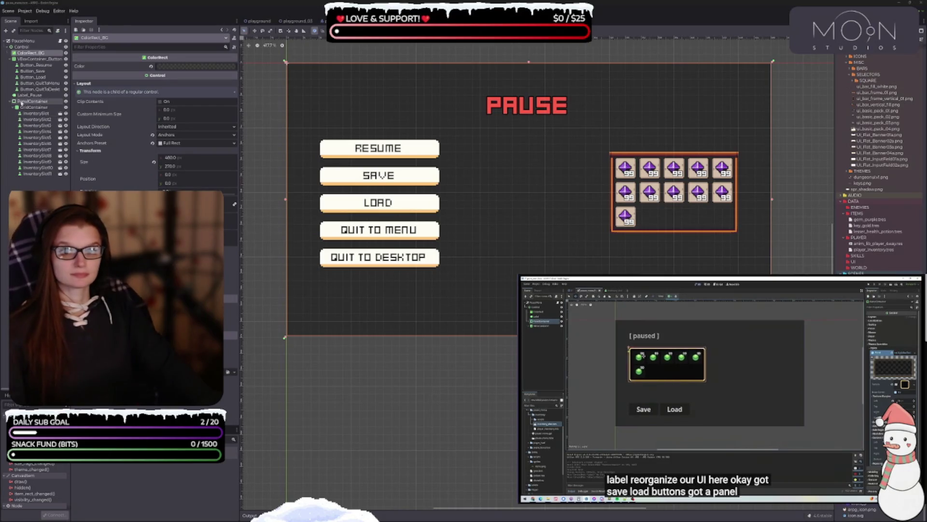
{"action": "left_click", "coordinate": [13, 101]}
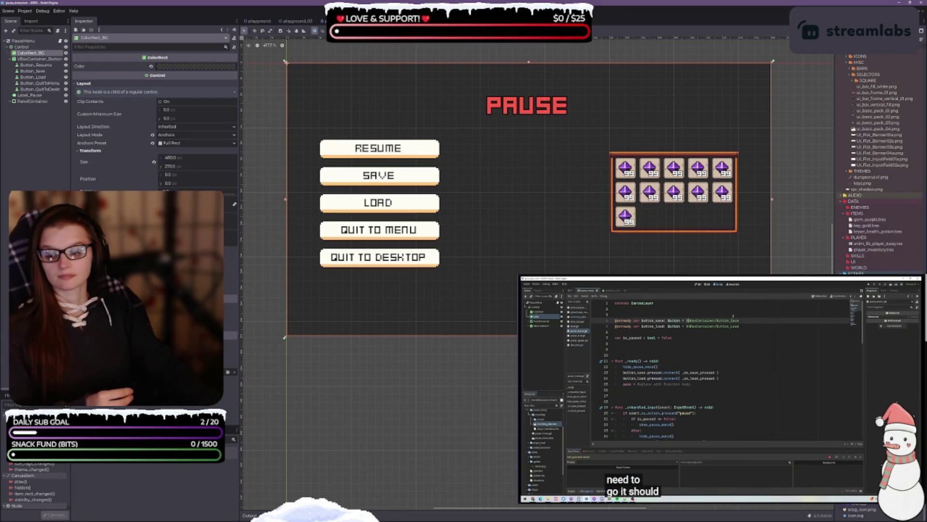
{"action": "key", "text": "alt+Tab"}
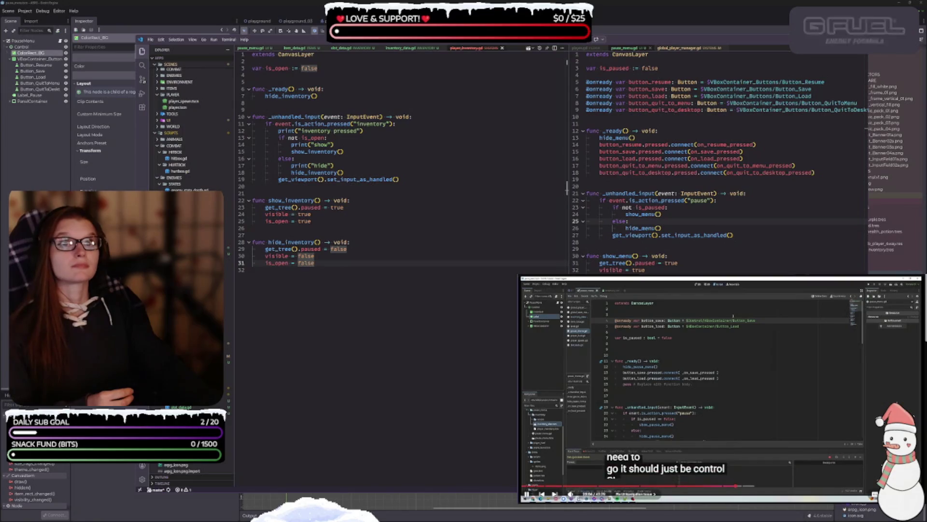
Close the player_inventory.gd and duplicate pause_menu.gd tabs, leaving pause_menu.gd for editing
{"action": "left_click", "coordinate": [720, 387]}
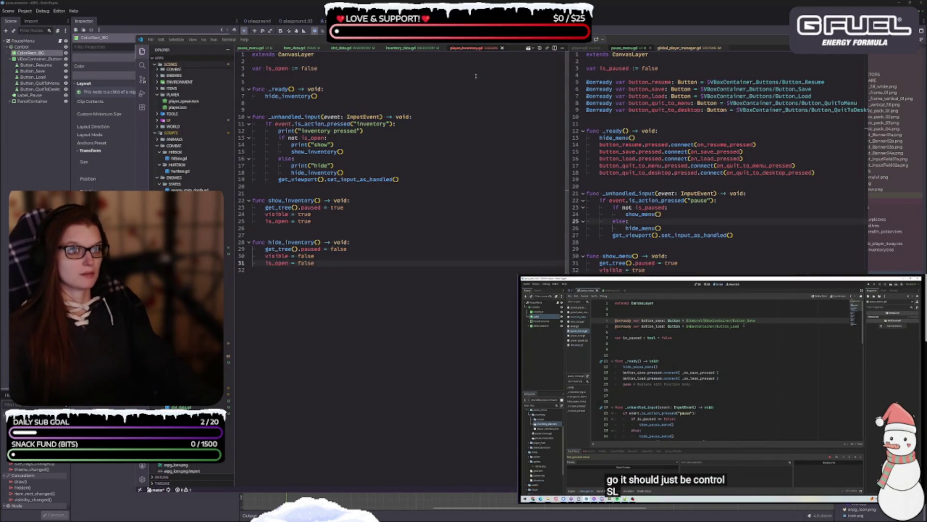
{"action": "left_click", "coordinate": [503, 48]}
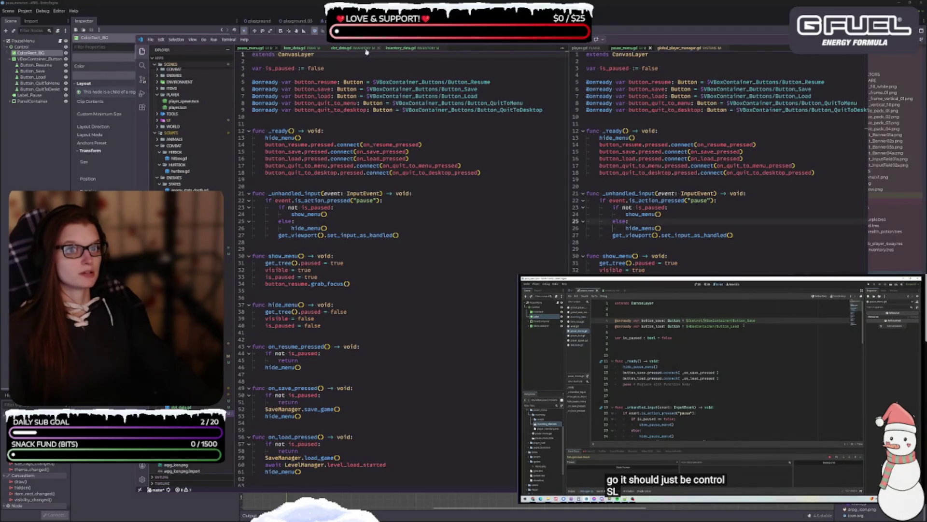
{"action": "key", "text": "ctrl+w"}
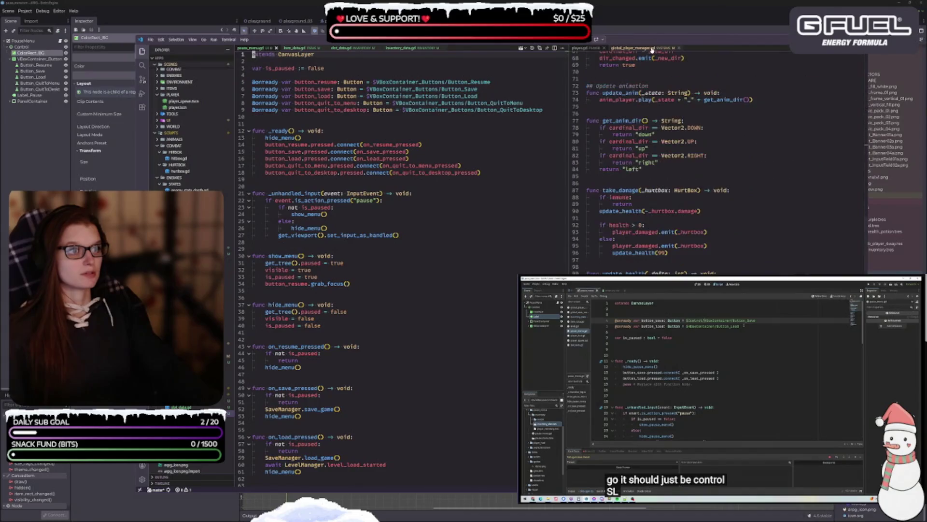
{"action": "left_click", "coordinate": [365, 126]}
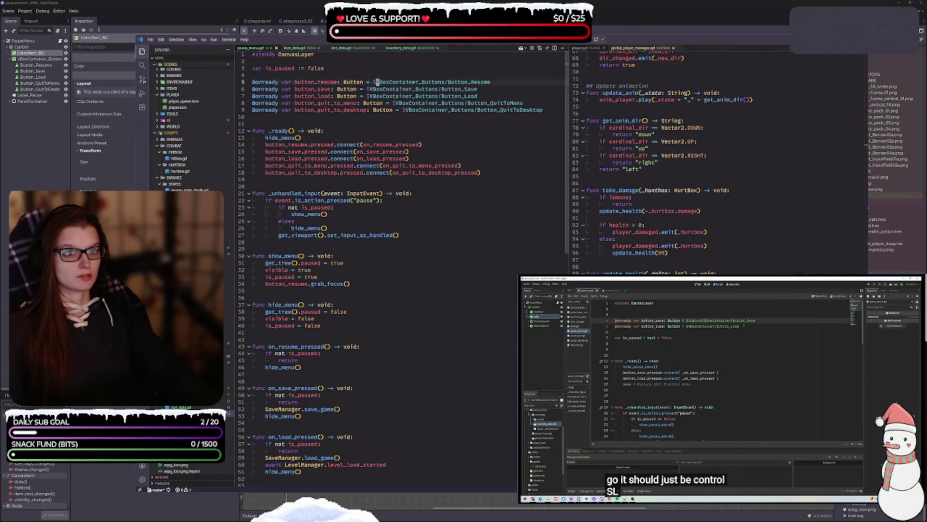
Prefix the button node paths on lines 5, 6 and 7 with Control/
{"action": "double_click", "coordinate": [384, 82]}
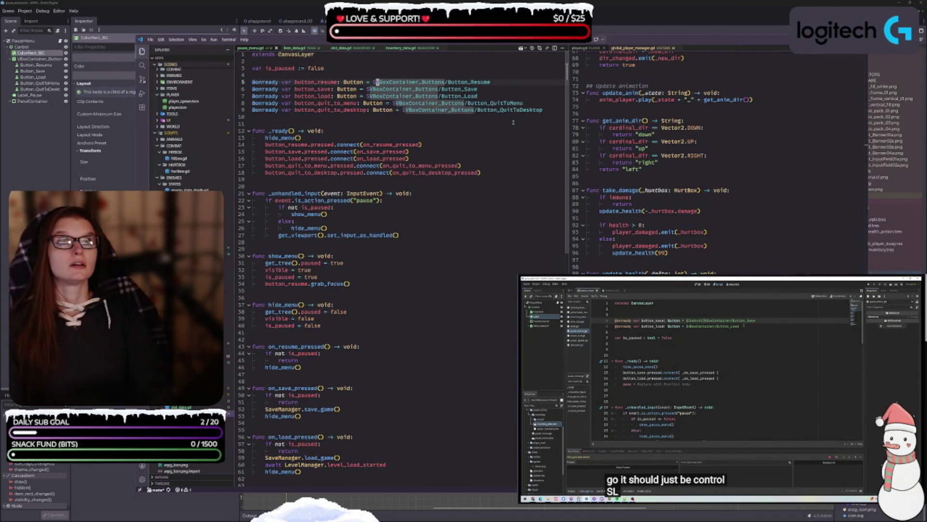
{"action": "key", "text": "Left"}
{"action": "type", "text": "Control/"}
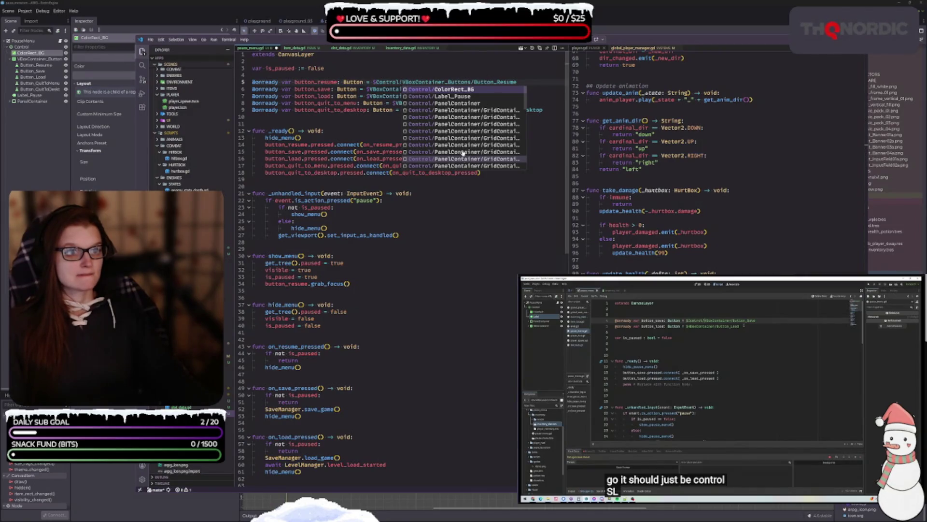
{"action": "key", "text": "Escape"}
{"action": "left_click", "coordinate": [372, 89]}
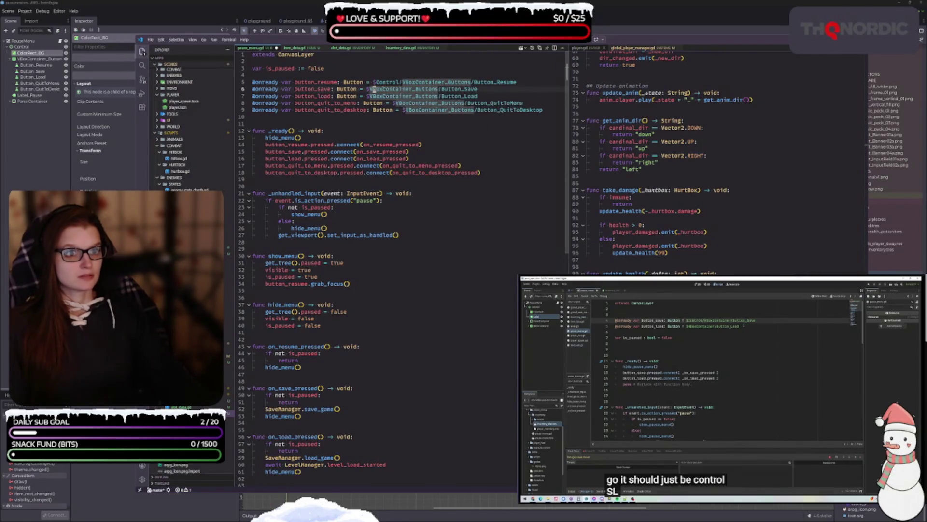
{"action": "key", "text": "Left"}
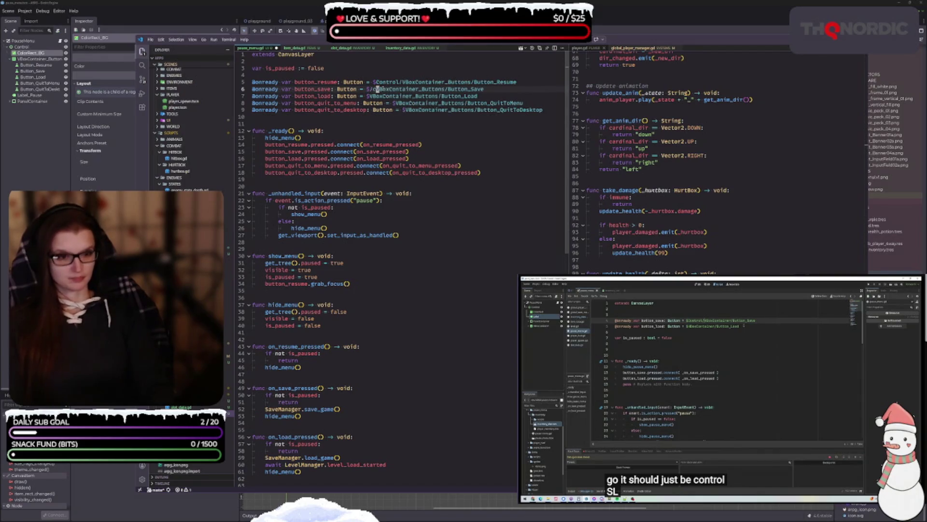
{"action": "type", "text": "Contr"}
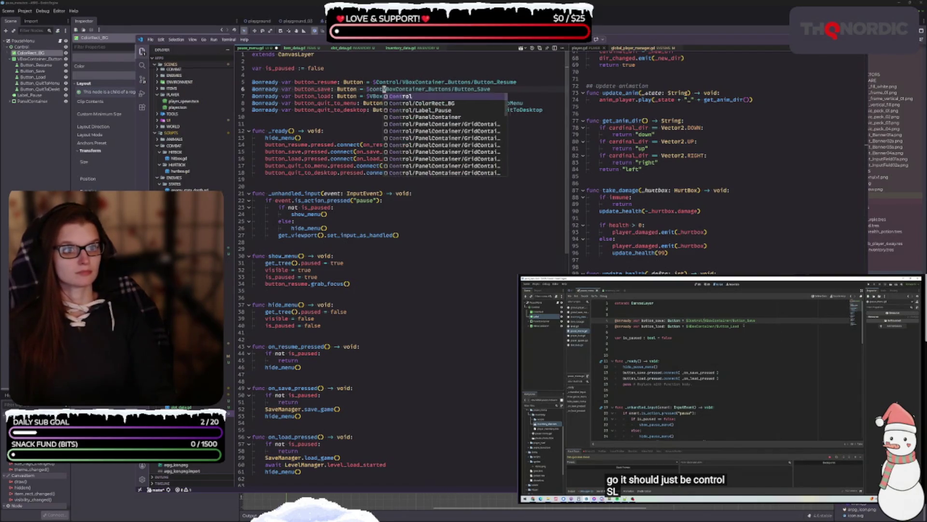
{"action": "type", "text": "ol/"}
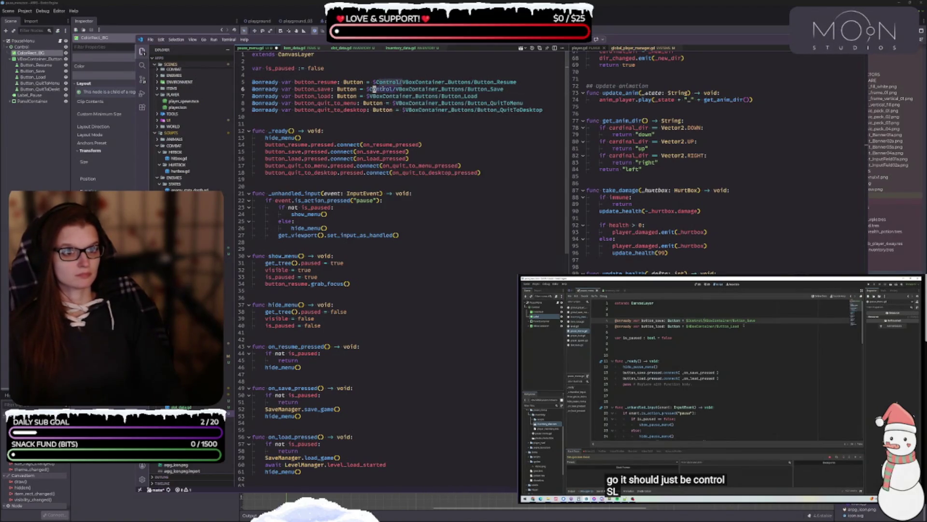
{"action": "left_click_drag", "start_coordinate": [370, 89], "coordinate": [395, 89]}
{"action": "key", "text": "ctrl+c"}
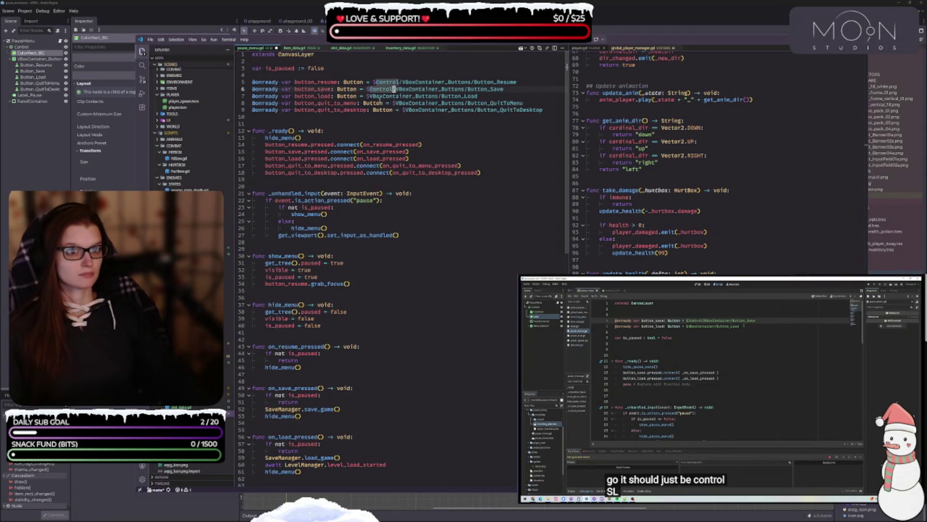
{"action": "double_click", "coordinate": [373, 96]}
{"action": "type", "text": "Control/"}
{"action": "type", "text": "/"}
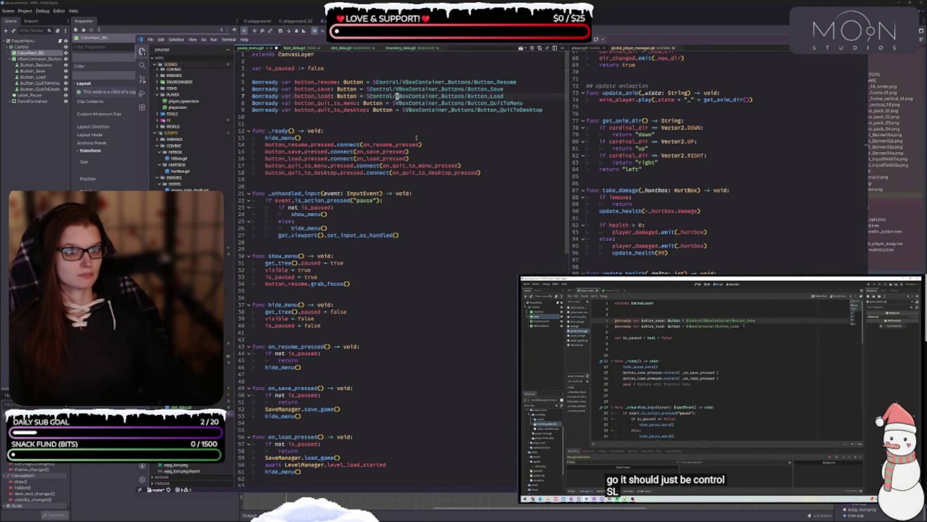
Prefix lines 8 and 9 with Control/, save pause_menu.gd, and run the playground scene
{"action": "left_click", "coordinate": [394, 103]}
{"action": "key", "text": "ctrl+v"}
{"action": "type", "text": "/"}
{"action": "left_click", "coordinate": [408, 110]}
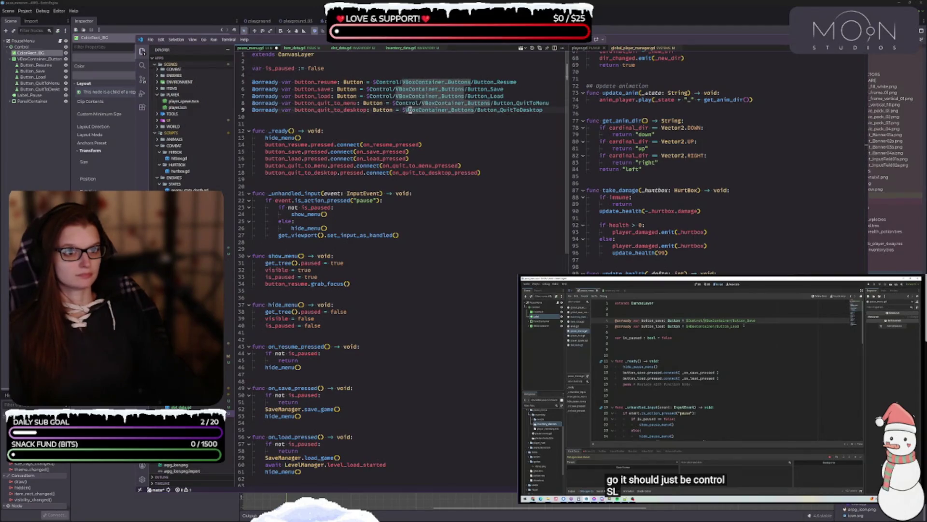
{"action": "key", "text": "ctrl+v"}
{"action": "type", "text": "/"}
{"action": "key", "text": "ctrl+s"}
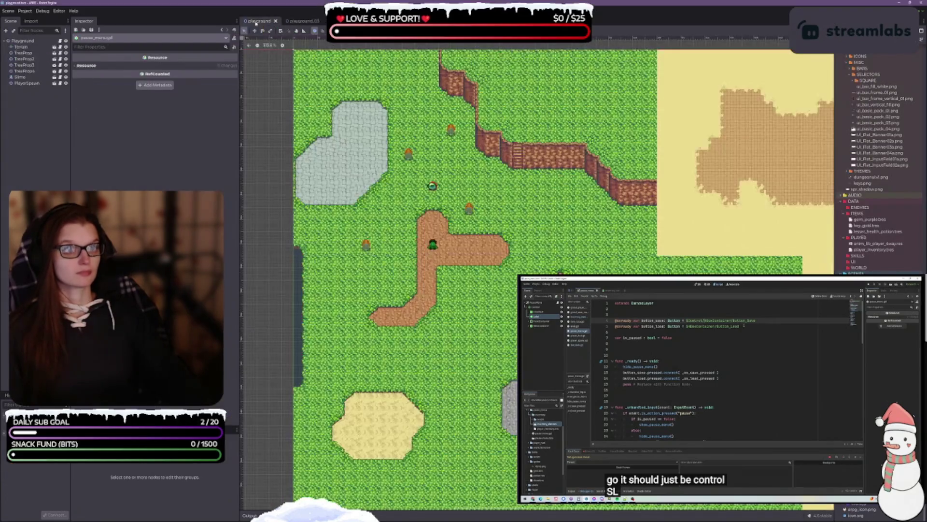
{"action": "left_click", "coordinate": [257, 21]}
{"action": "key", "text": "F5"}
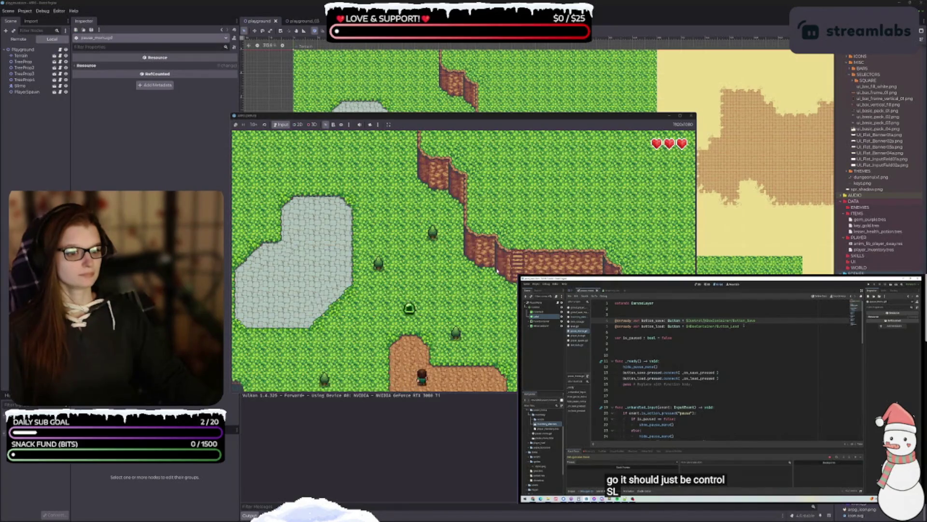
Open the pause menu in-game, move focus through the inventory slots and menu buttons, then resume
{"action": "key", "text": "Escape"}
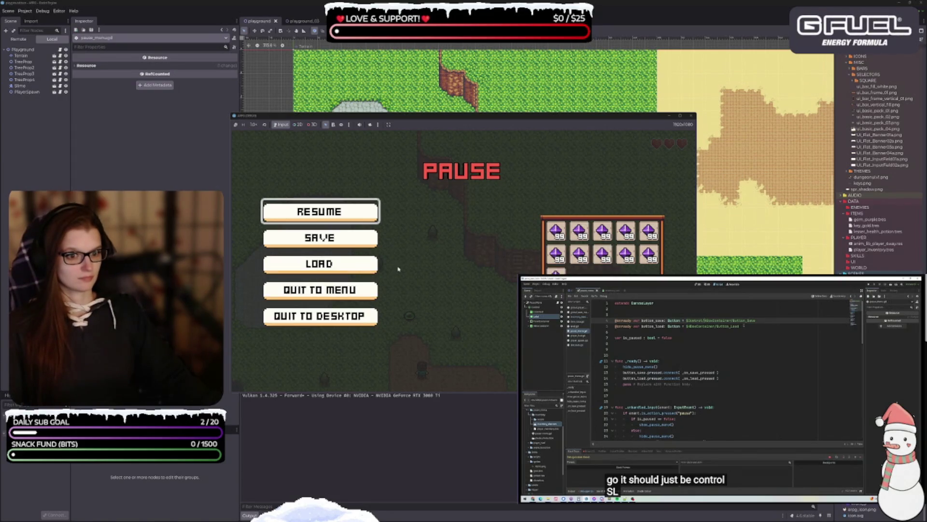
{"action": "key", "text": "Down"}
{"action": "key", "text": "Right"}
{"action": "key", "text": "Right"}
{"action": "key", "text": "Right"}
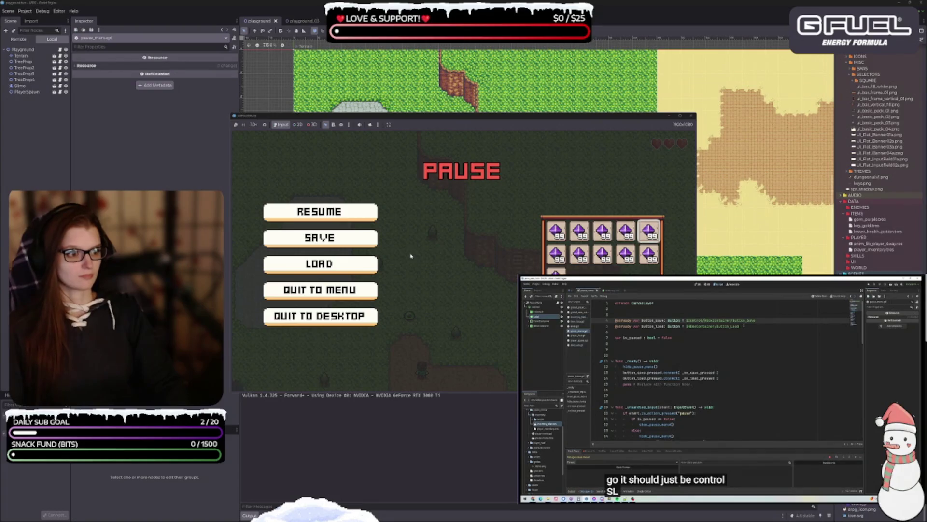
{"action": "key", "text": "Down"}
{"action": "key", "text": "Left"}
{"action": "key", "text": "Left"}
{"action": "key", "text": "Left"}
{"action": "key", "text": "Down"}
{"action": "key", "text": "Down"}
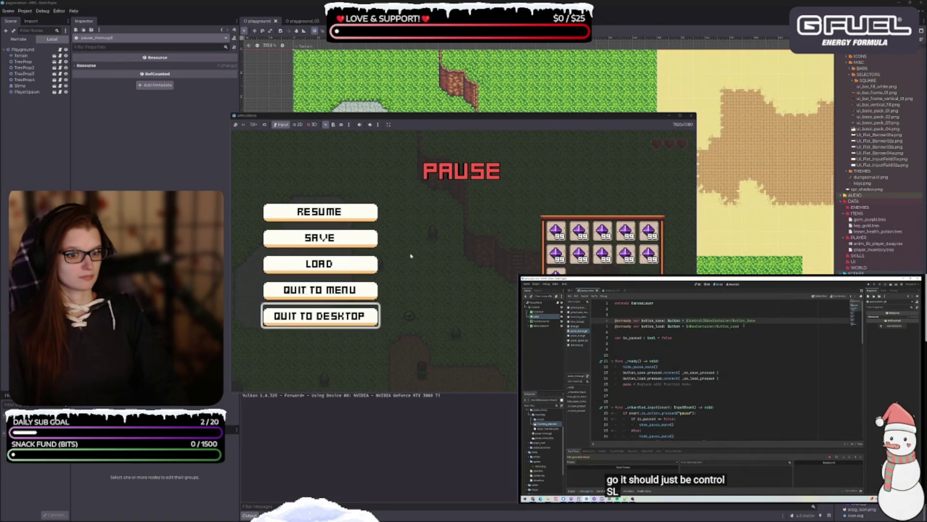
{"action": "key", "text": "Up"}
{"action": "key", "text": "Right"}
{"action": "key", "text": "Up"}
{"action": "key", "text": "Up"}
{"action": "key", "text": "Right"}
{"action": "key", "text": "Down"}
{"action": "key", "text": "Left"}
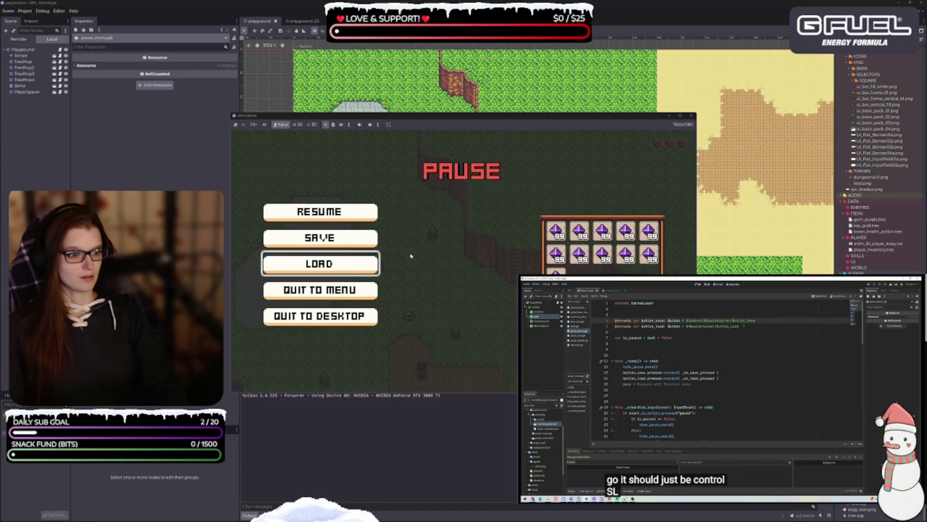
{"action": "key", "text": "Up"}
{"action": "key", "text": "Up"}
{"action": "key", "text": "Return"}
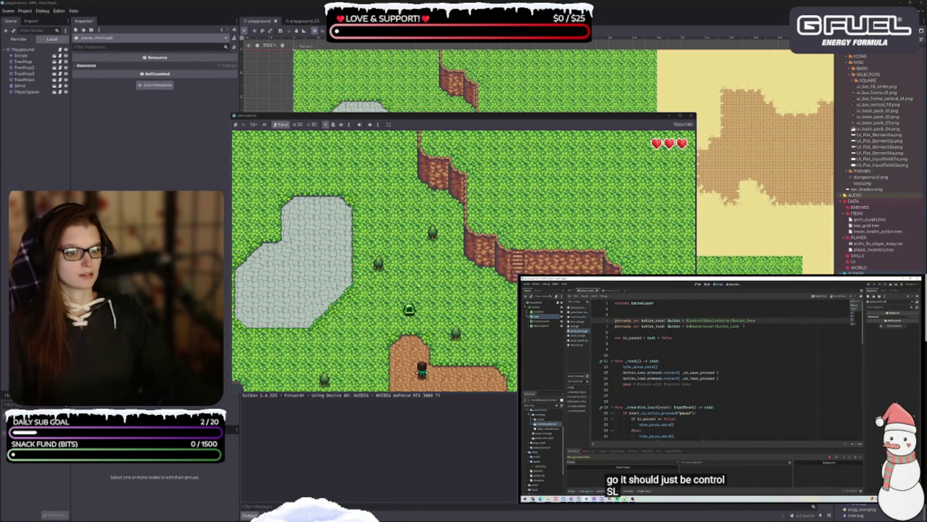
Toggle the pause menu with Esc again, then stop the game with F8
{"action": "key", "text": "Escape"}
{"action": "key", "text": "Escape"}
{"action": "key", "text": "Escape"}
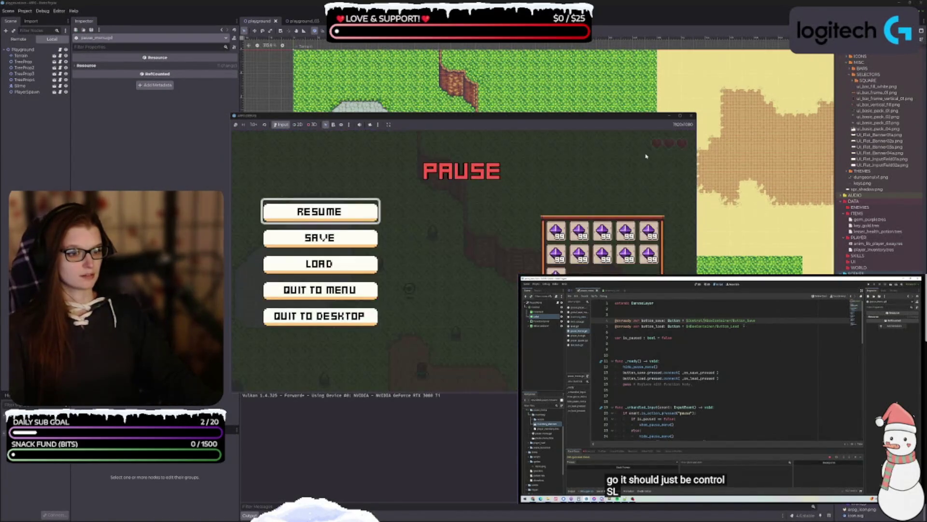
{"action": "key", "text": "Escape"}
{"action": "key", "text": "F8"}
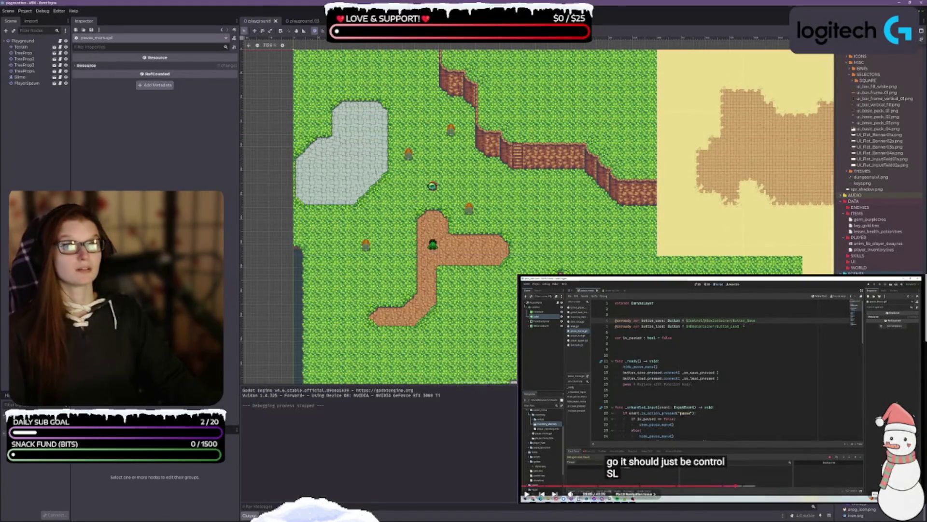
{"action": "key", "text": "space"}
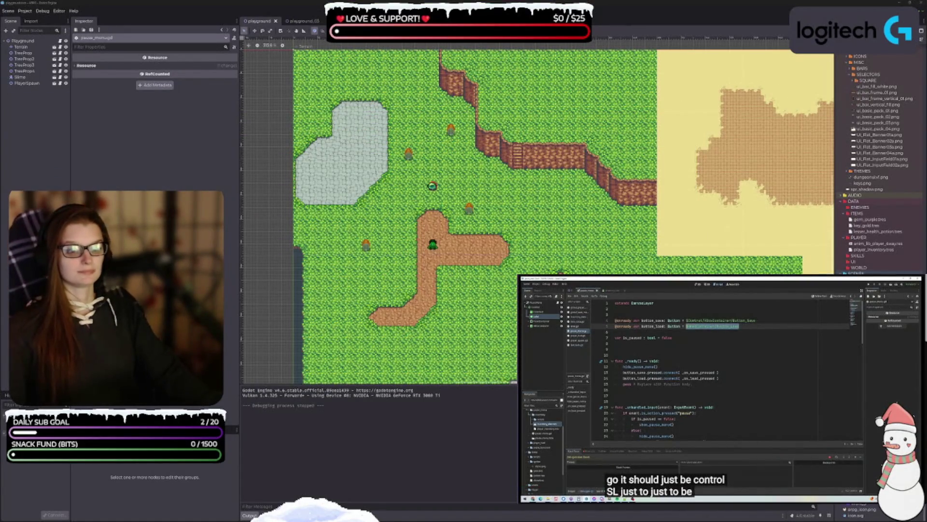
In the pause_menu scene, change the Label_Pause text from PAUSE to PAUSED
{"action": "left_click", "coordinate": [250, 515]}
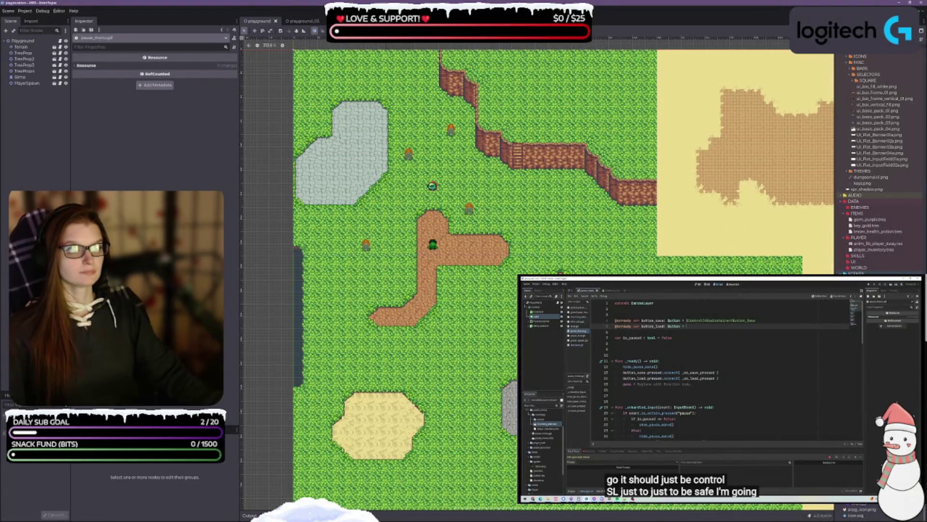
{"action": "key", "text": "ctrl+Tab"}
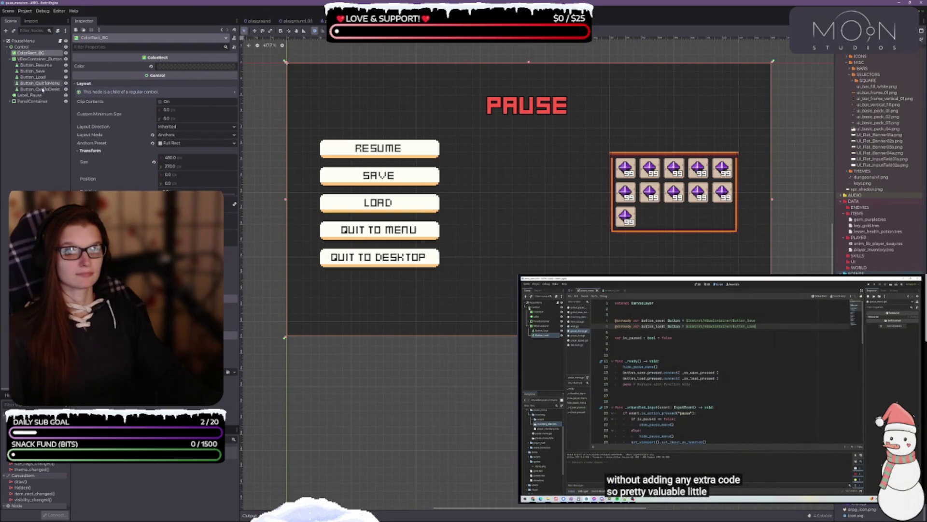
{"action": "left_click", "coordinate": [29, 95]}
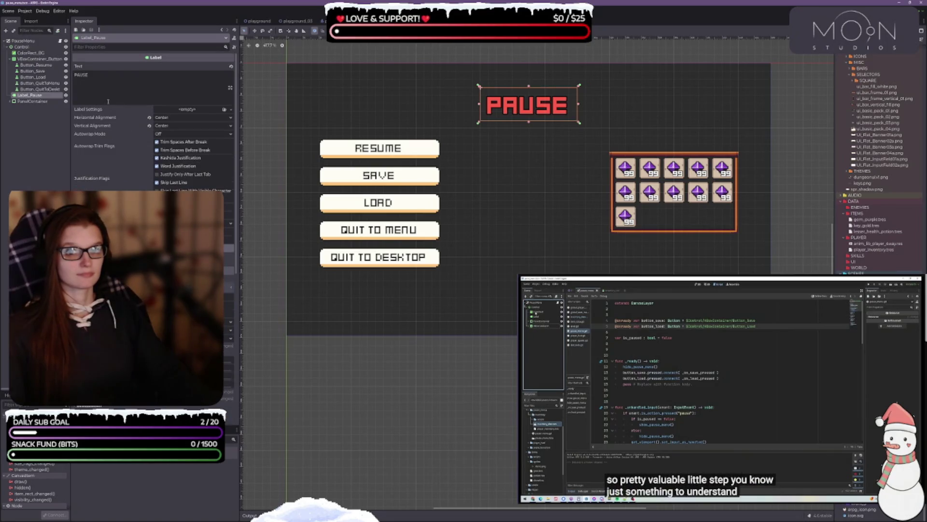
{"action": "left_click", "coordinate": [109, 79]}
{"action": "type", "text": "D"}
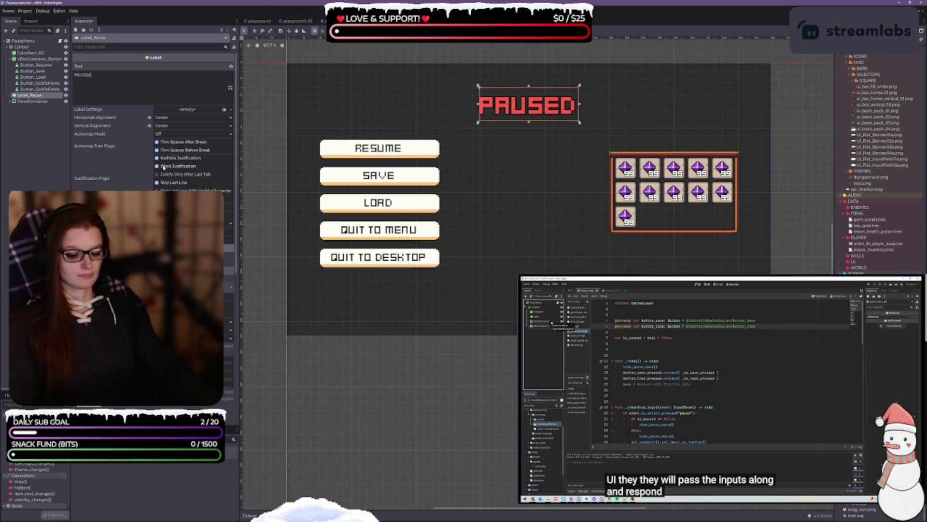
{"action": "key", "text": "BackSpace"}
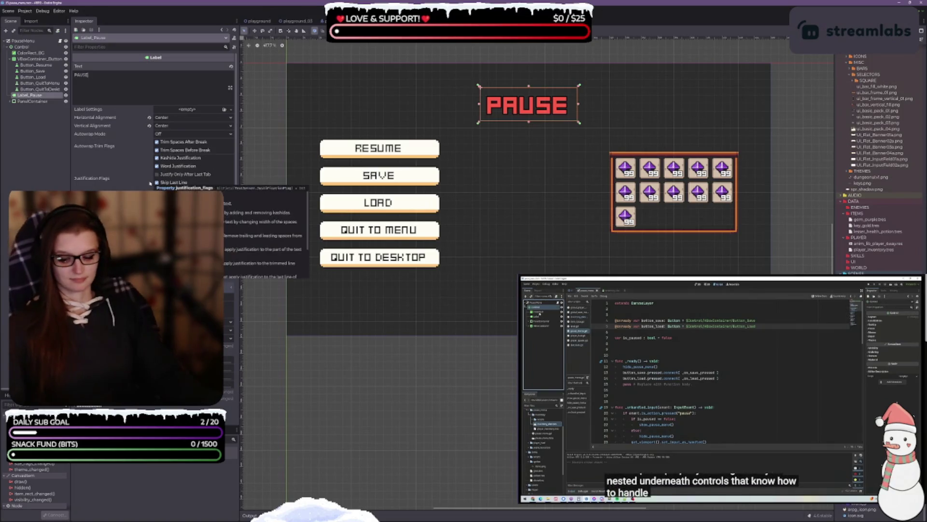
{"action": "type", "text": "D"}
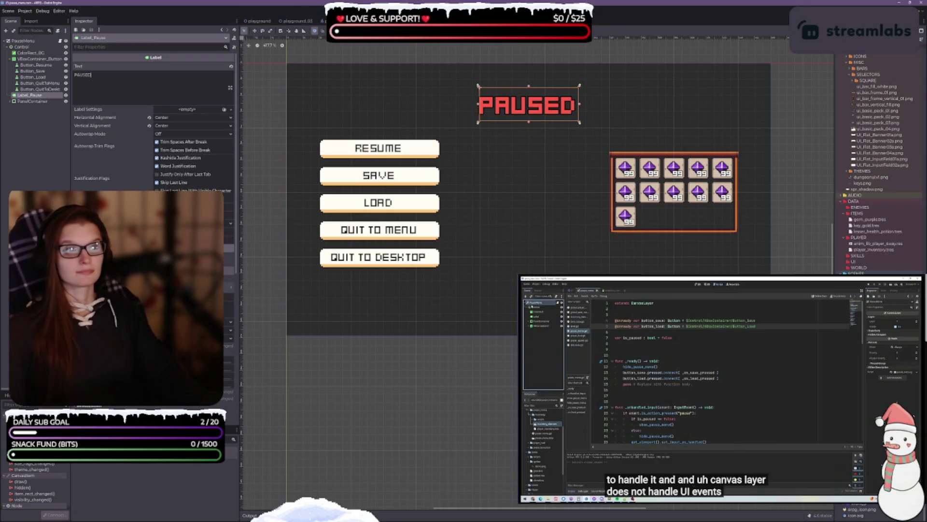
{"action": "left_click", "coordinate": [65, 174]}
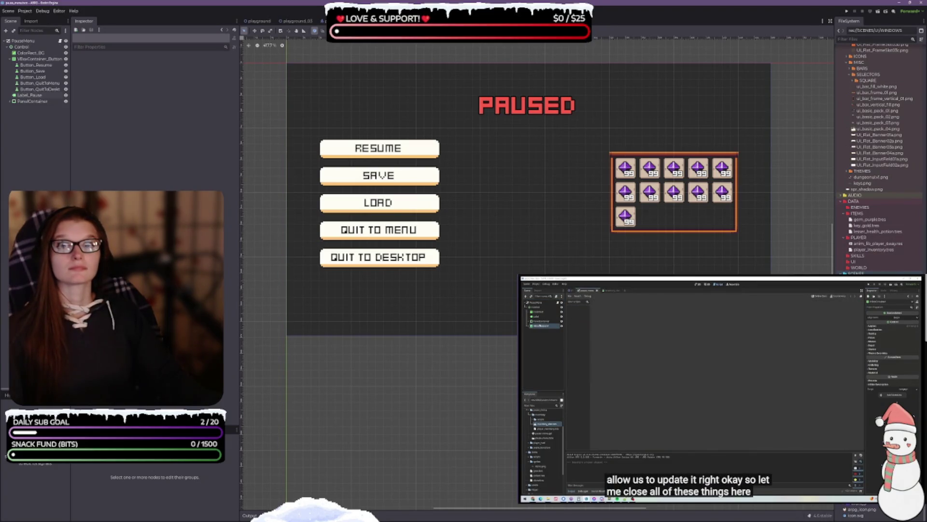
Check the pause menu and inventory data scripts in VS Code, then return to Godot
{"action": "key", "text": "alt+Tab"}
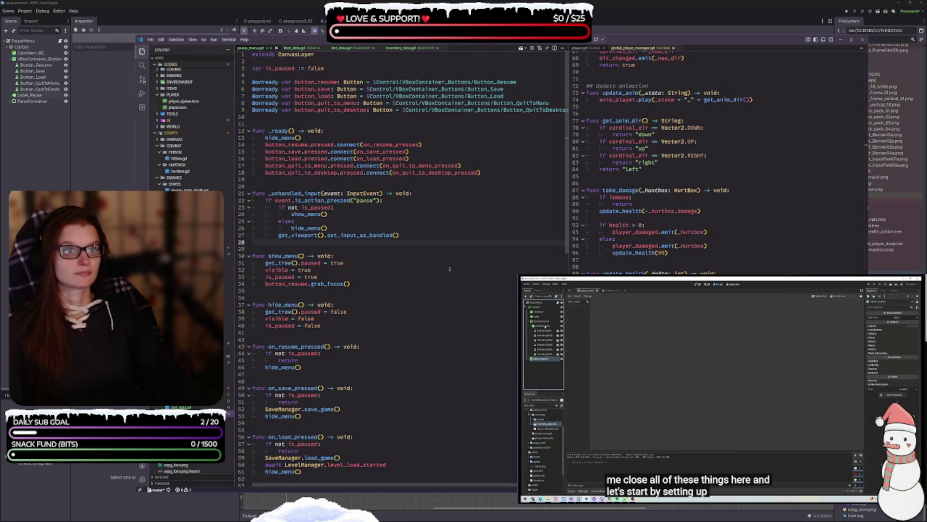
{"action": "left_click", "coordinate": [402, 49]}
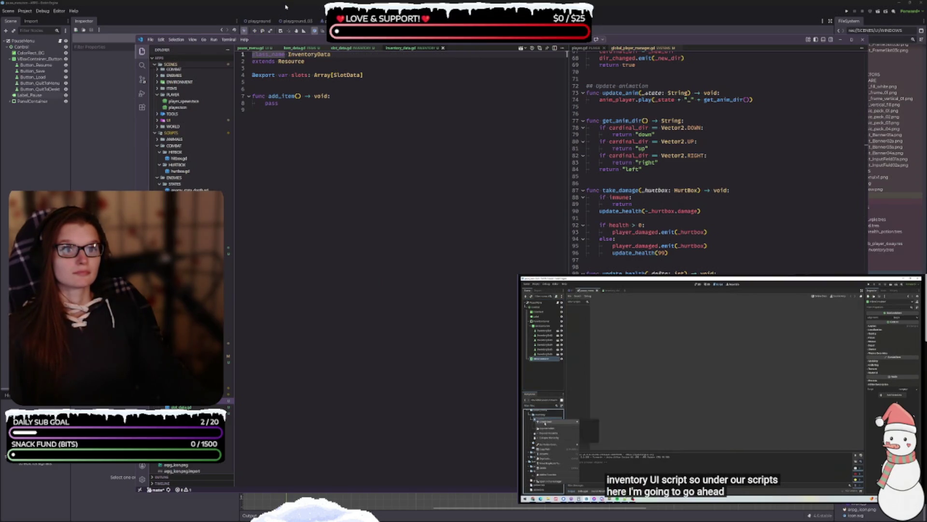
{"action": "key", "text": "alt+Tab"}
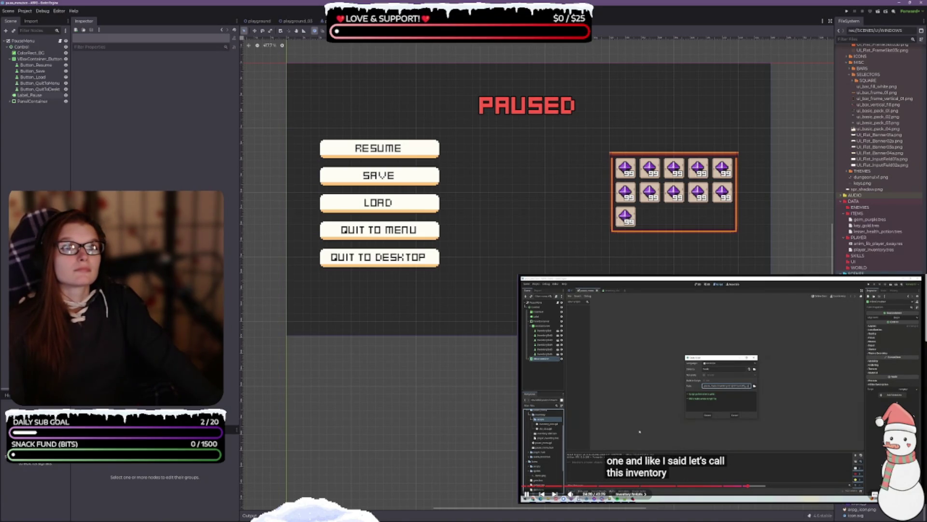
{"action": "key", "text": "space"}
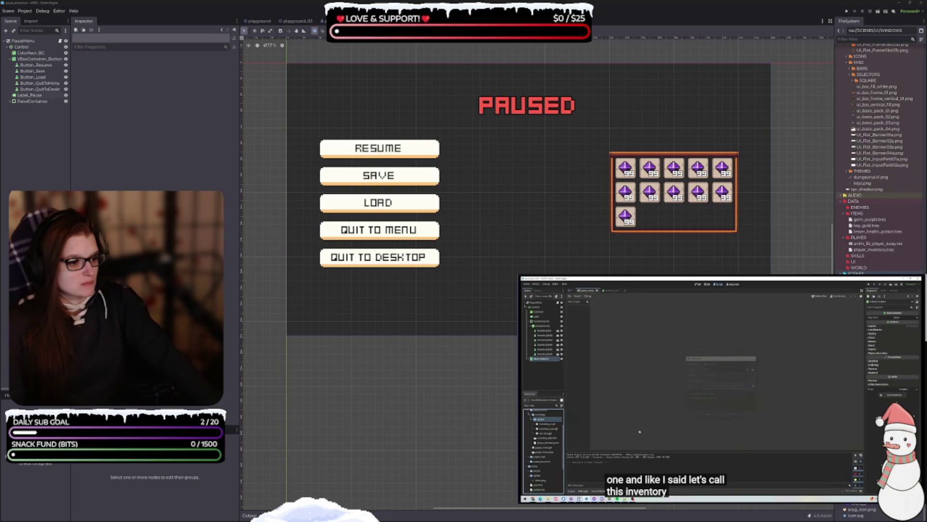
Create inventory_ui.gd in the SCRIPTS/UI/INVENTORY folder via New Script
{"action": "right_click", "coordinate": [846, 507]}
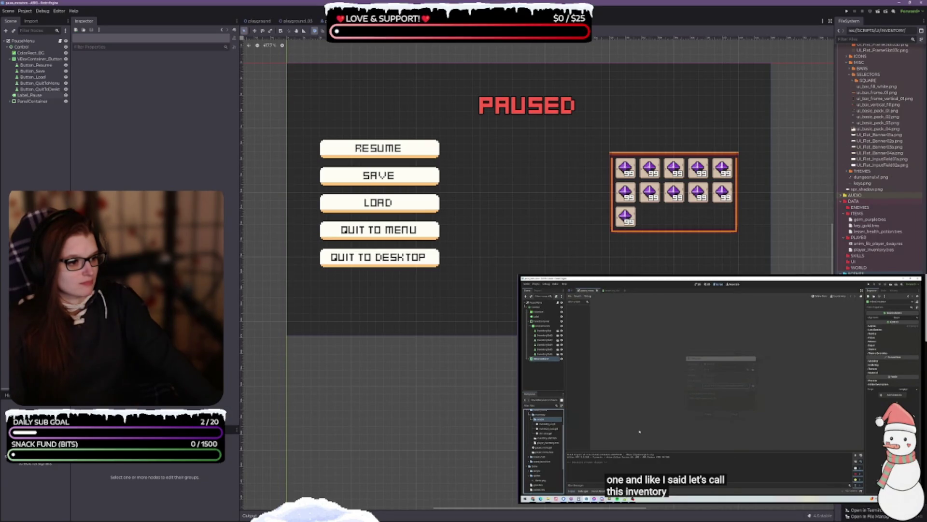
{"action": "left_click", "coordinate": [864, 464]}
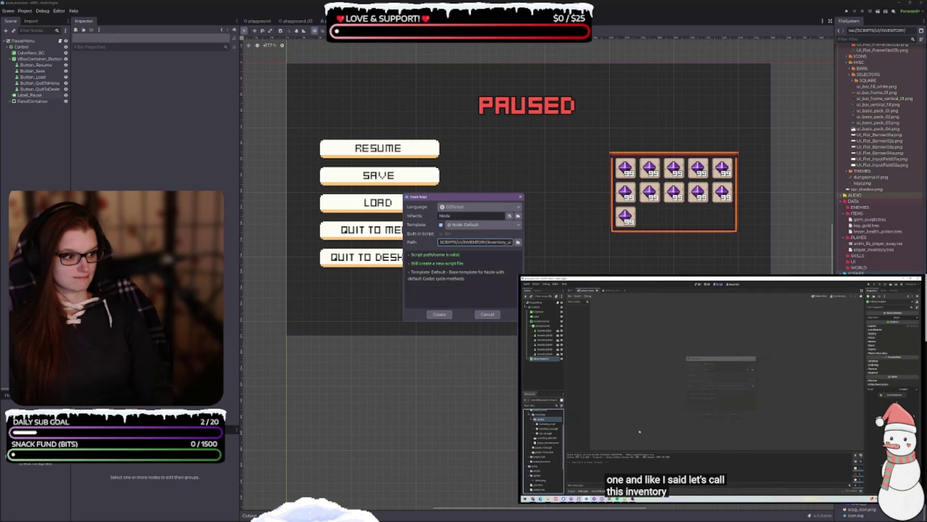
{"action": "key", "text": "Return"}
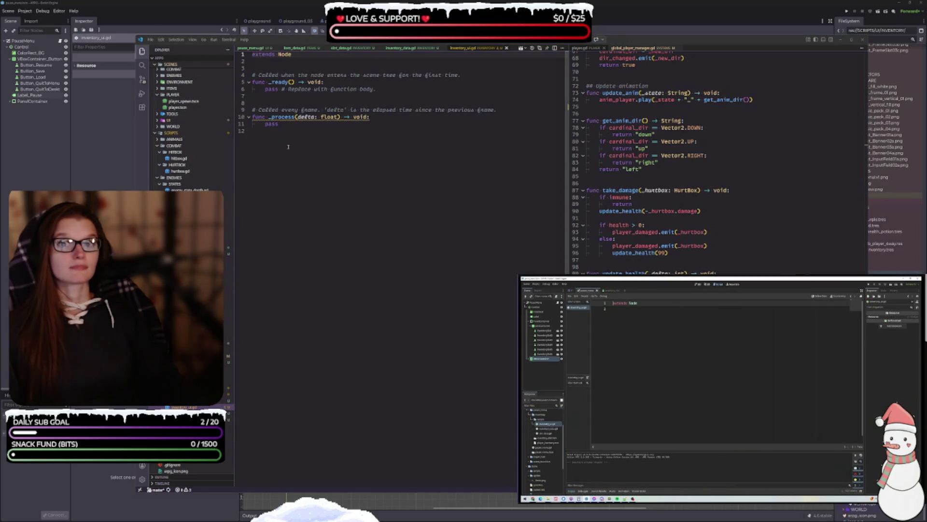
Declare class_name InventoryUI extending Control and delete the _ready and _process stubs
{"action": "left_click", "coordinate": [252, 54]}
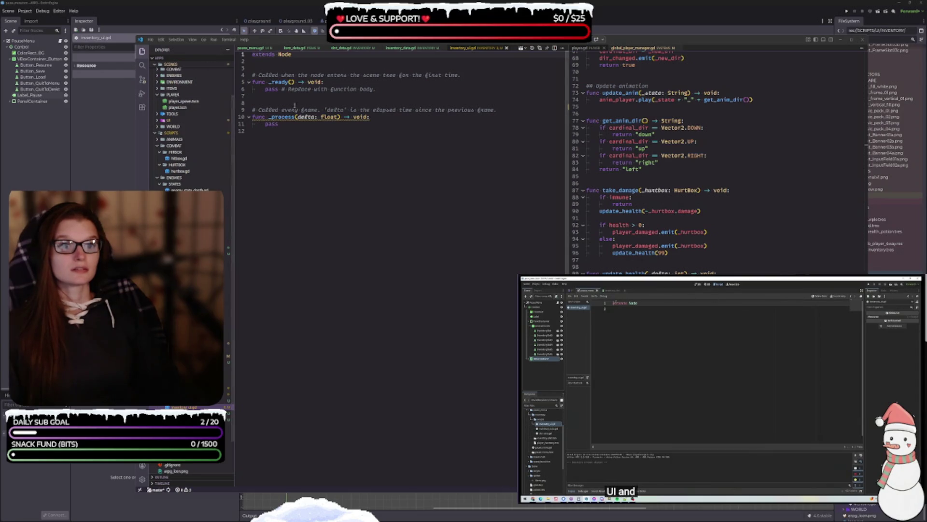
{"action": "key", "text": "Return"}
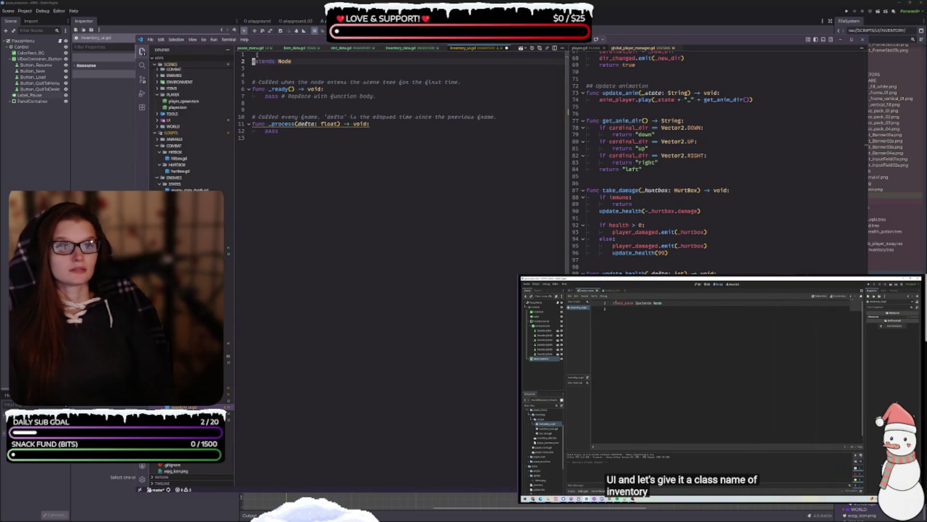
{"action": "key", "text": "Up"}
{"action": "type", "text": "class"}
{"action": "key", "text": "Escape"}
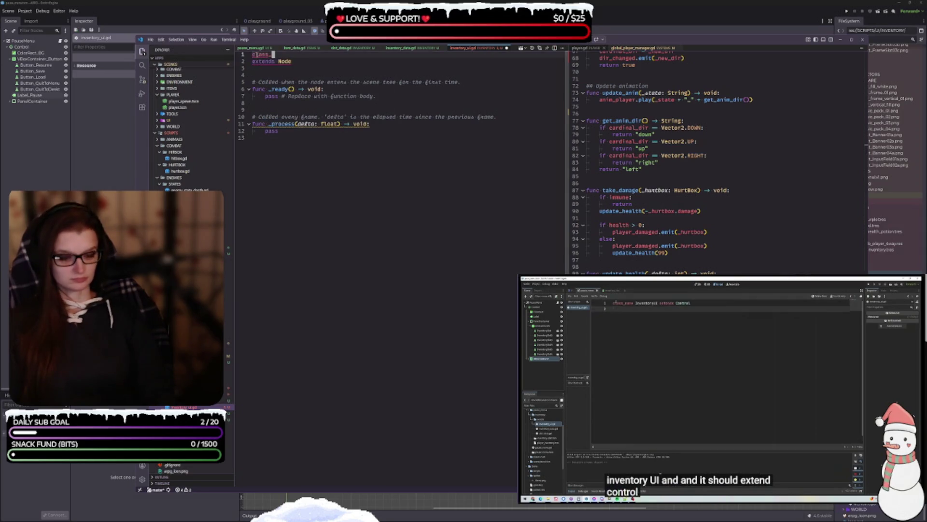
{"action": "type", "text": "_name Inventory"}
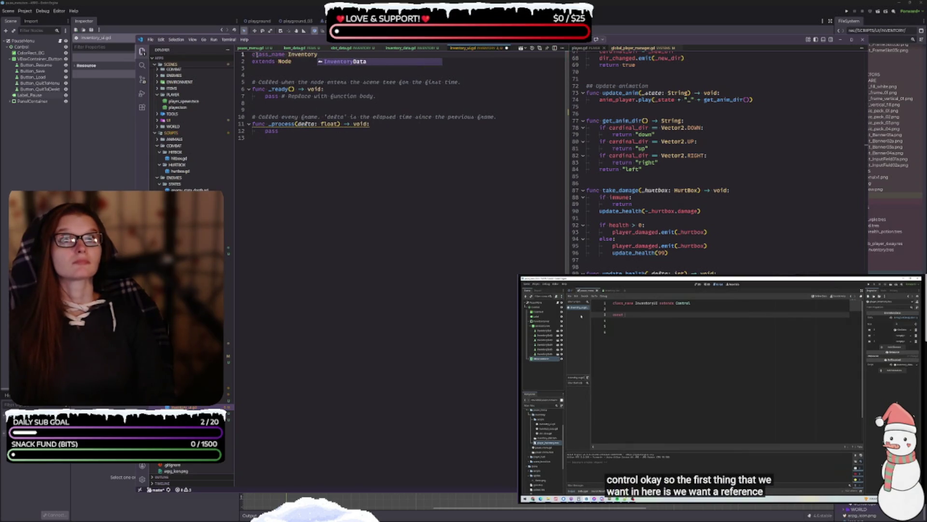
{"action": "type", "text": "UI extends "}
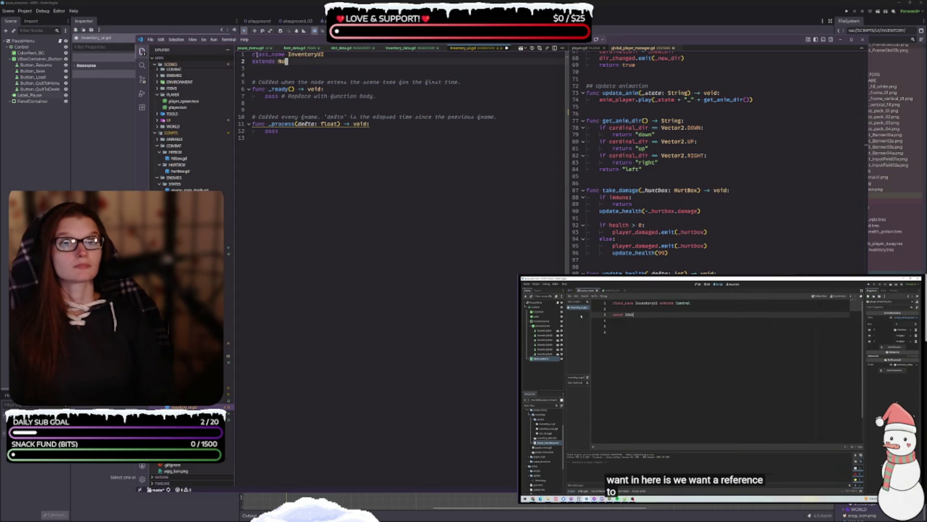
{"action": "type", "text": "Contro"}
{"action": "key", "text": "Return"}
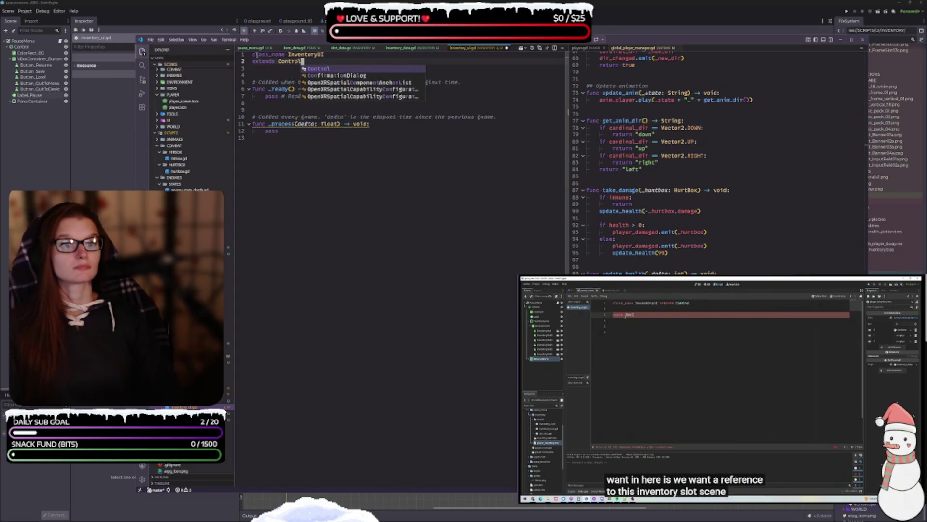
{"action": "left_click_drag", "start_coordinate": [253, 138], "coordinate": [244, 83]}
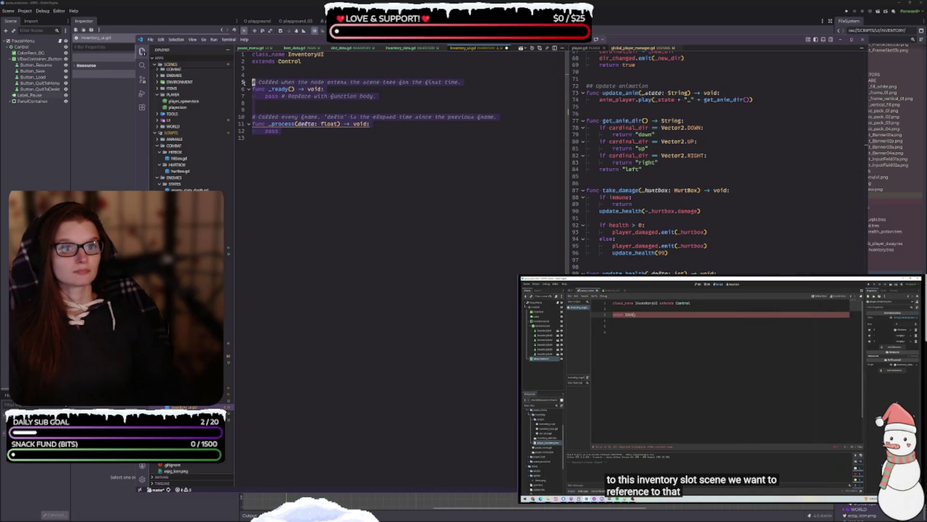
{"action": "key", "text": "BackSpace"}
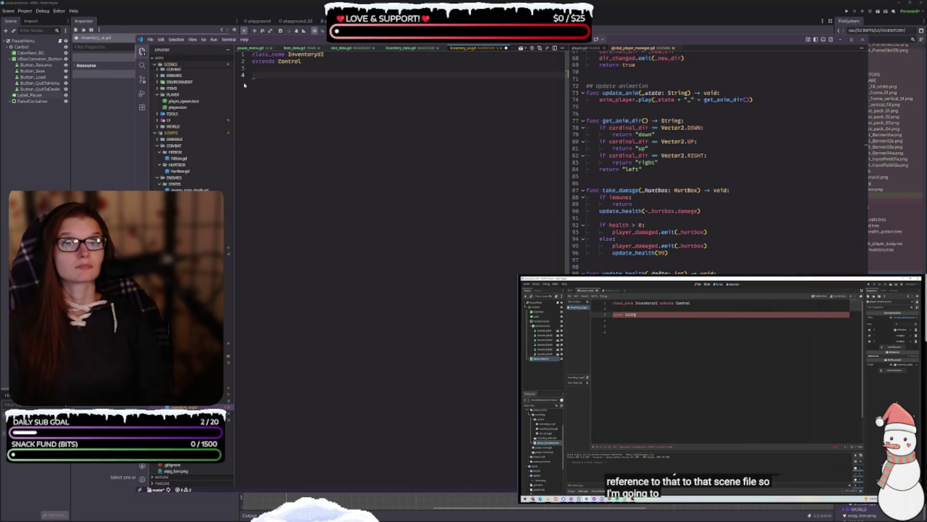
Add a constant INVENTORY_SLOT = preload("") with an empty path
{"action": "type", "text": "const INVENTORY_SL"}
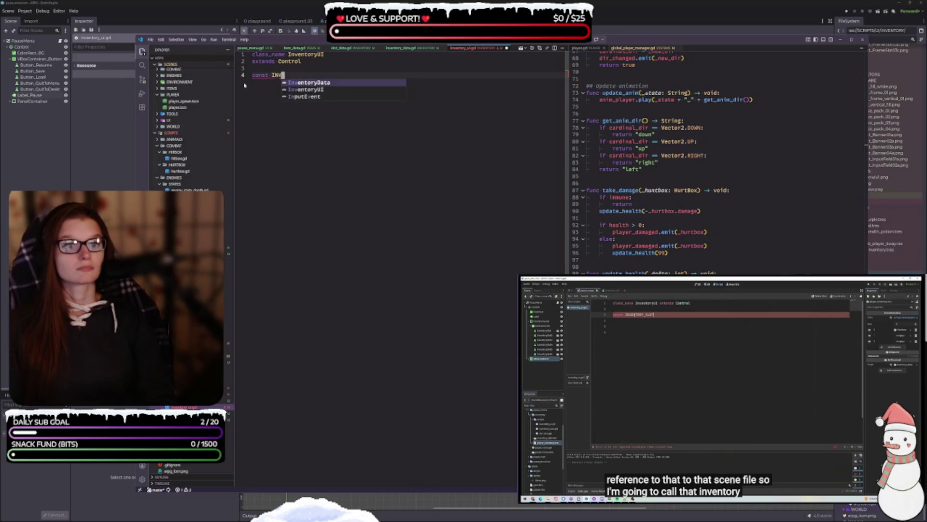
{"action": "type", "text": "OT = p"}
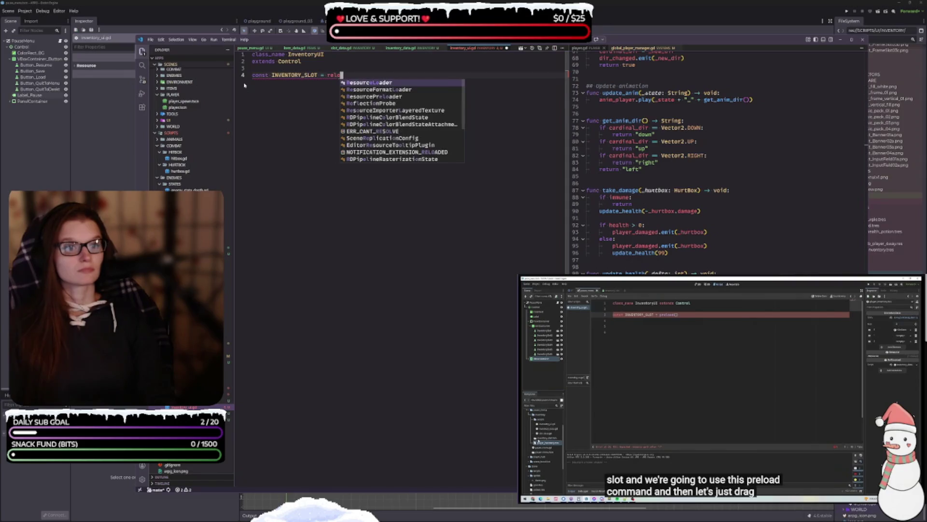
{"action": "key", "text": "BackSpace"}
{"action": "type", "text": "preload"}
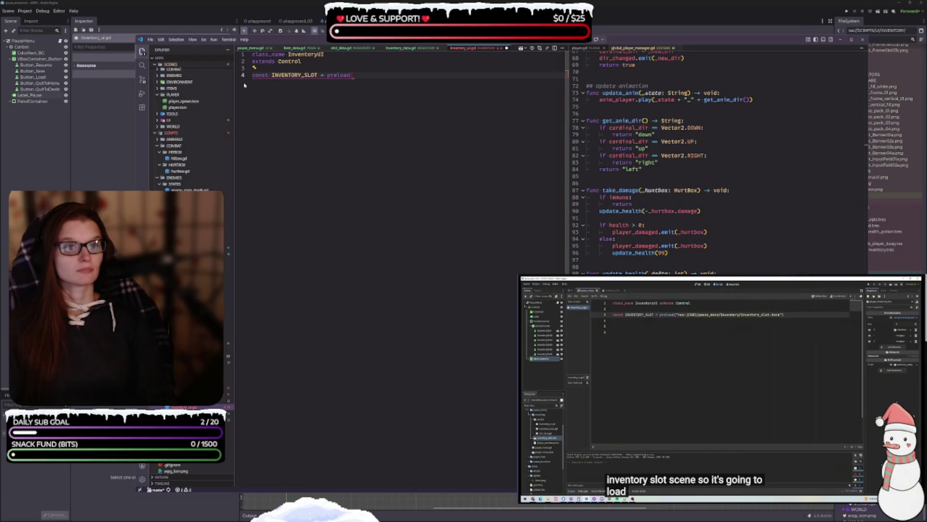
{"action": "type", "text": "("}
{"action": "type", "text": "\""}
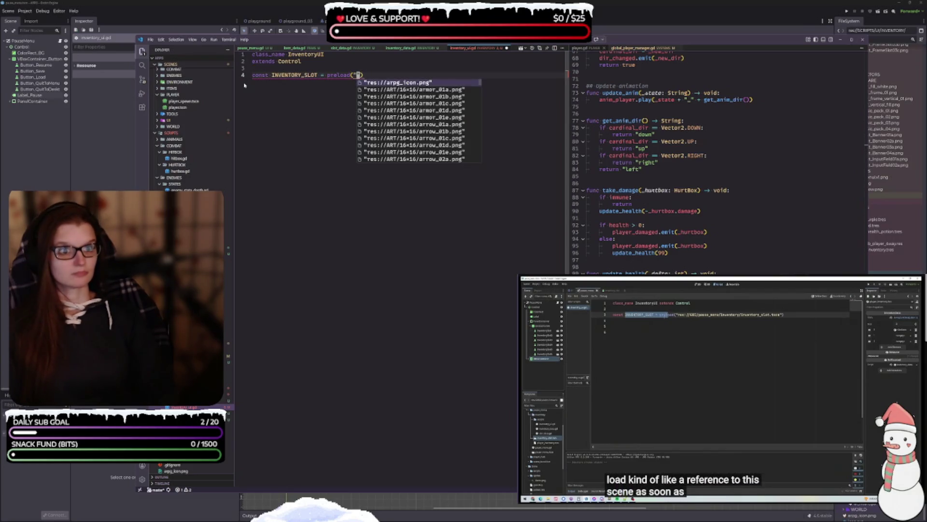
{"action": "left_click", "coordinate": [745, 396]}
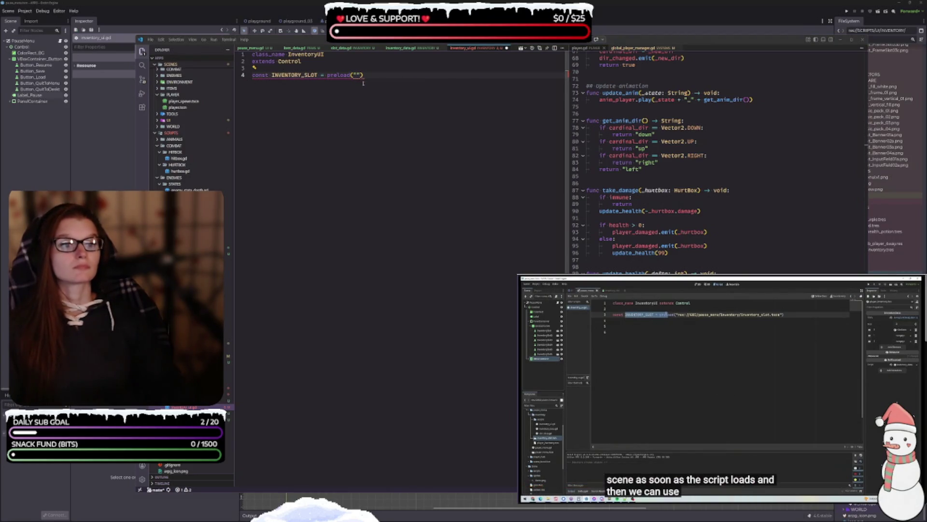
{"action": "key", "text": "alt+Tab"}
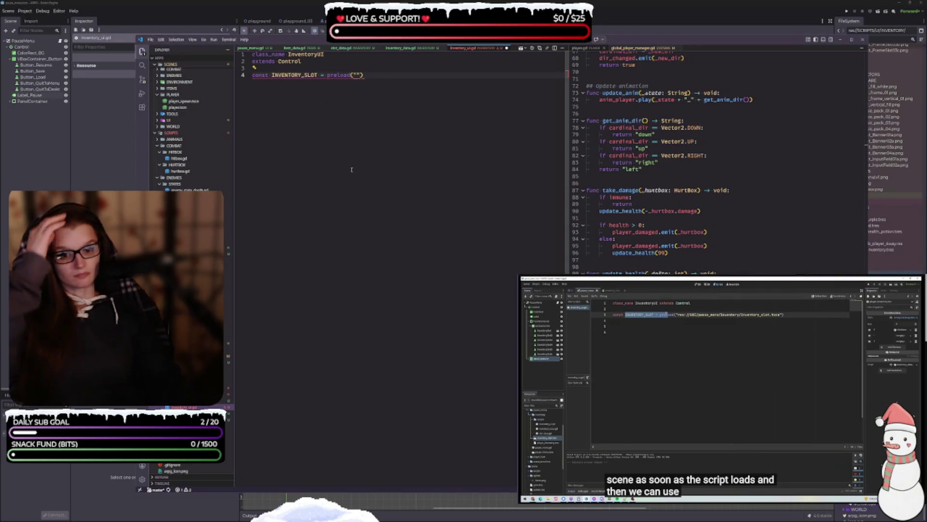
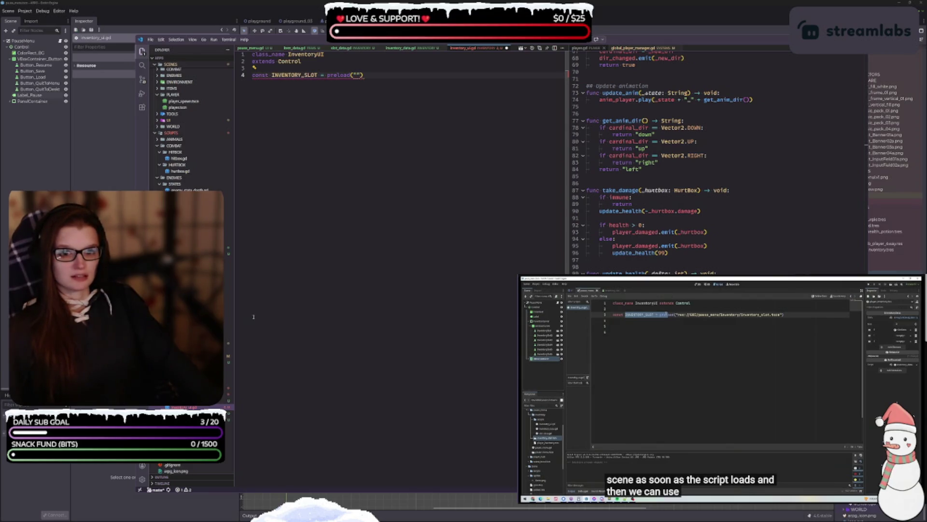
Expand the SCENES > UI > WIDGETS and MENUS folders to reveal inventory_slot.tscn
{"action": "scroll", "coordinate": [191, 145], "scroll_direction": "up", "scroll_amount": 5}
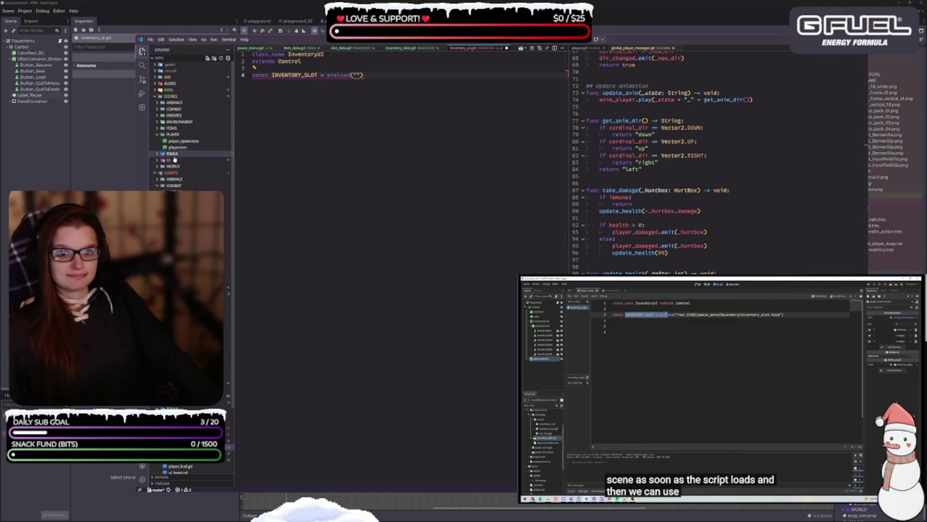
{"action": "left_click", "coordinate": [157, 160]}
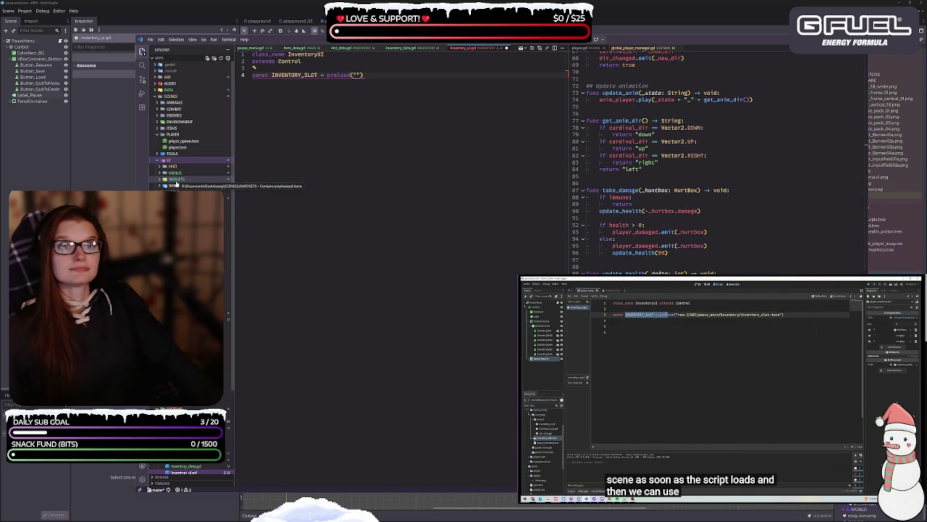
{"action": "left_click", "coordinate": [175, 180]}
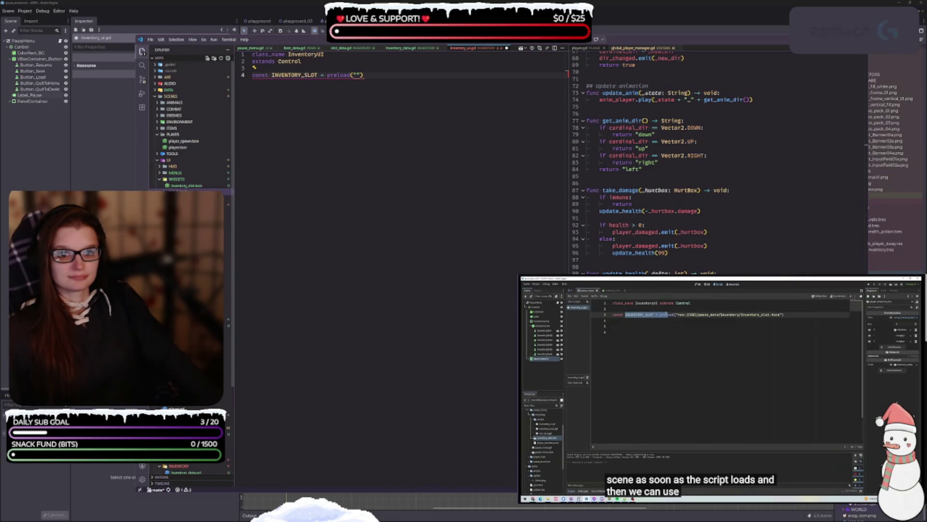
{"action": "left_click", "coordinate": [161, 173]}
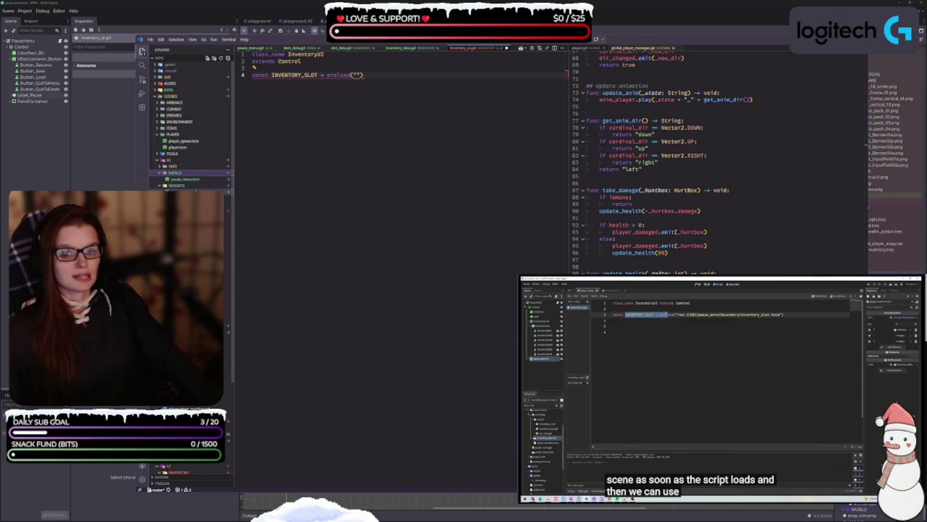
Drop the inventory_slot.tscn path into preload, close its stray tab, and begin with res://
{"action": "mouse_move", "coordinate": [184, 191]}
{"action": "left_mouse_down"}
{"action": "mouse_move", "coordinate": [369, 86]}
{"action": "mouse_move", "coordinate": [355, 76]}
{"action": "left_mouse_up"}
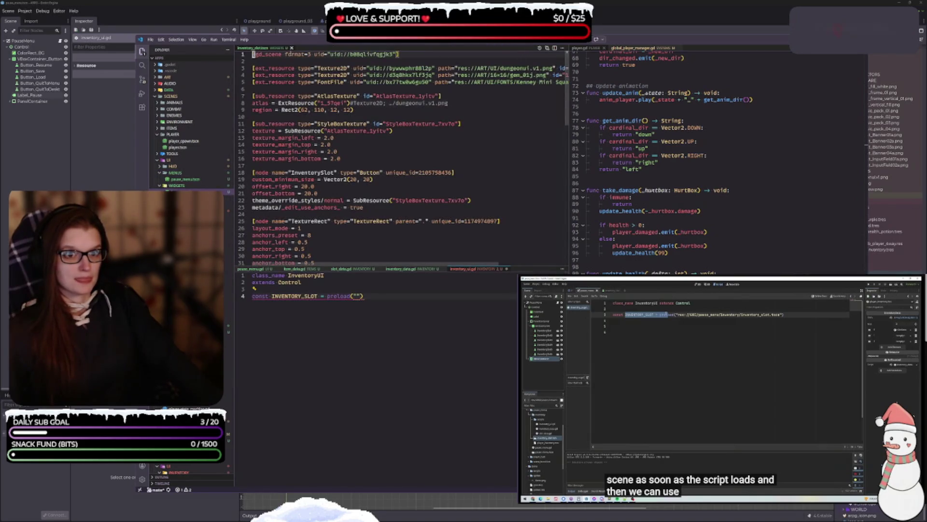
{"action": "left_click", "coordinate": [292, 48]}
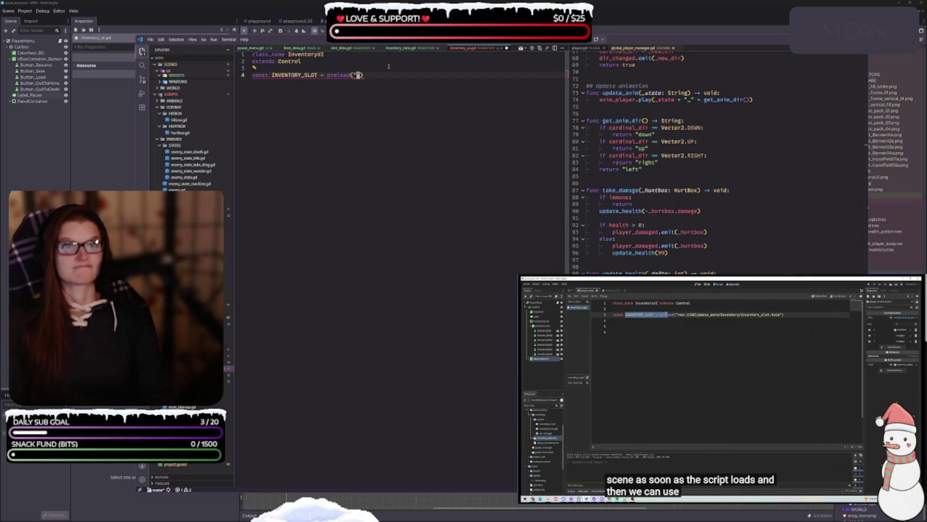
{"action": "type", "text": "res:"}
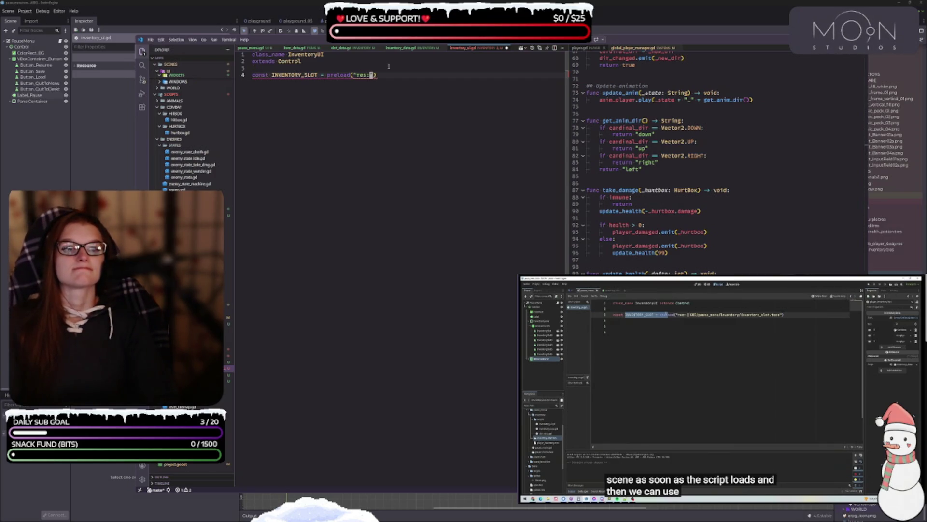
{"action": "type", "text": "//"}
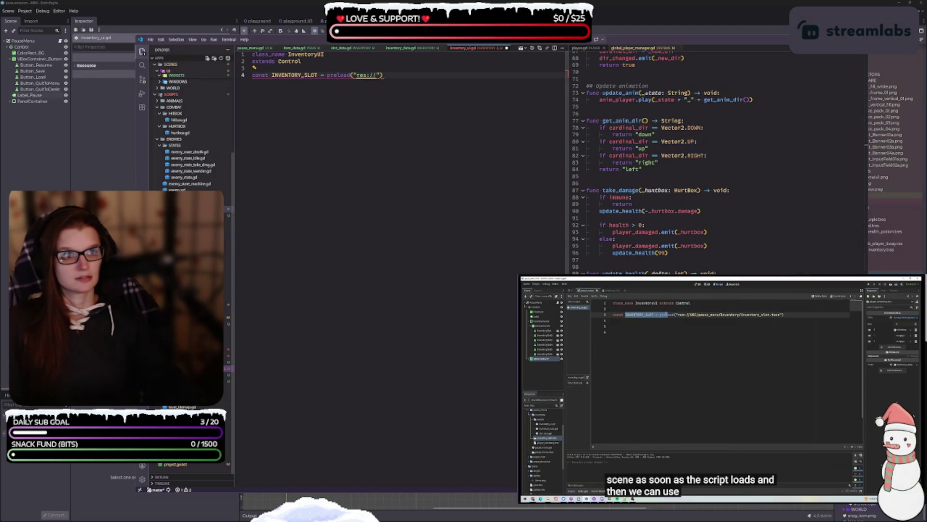
Complete the preload path as res://SCENES/UI/WIDGETS/inventory_slot.tscn and save the script
{"action": "scroll", "coordinate": [193, 213], "scroll_direction": "up", "scroll_amount": 5}
{"action": "scroll", "coordinate": [191, 126], "scroll_direction": "up", "scroll_amount": 2}
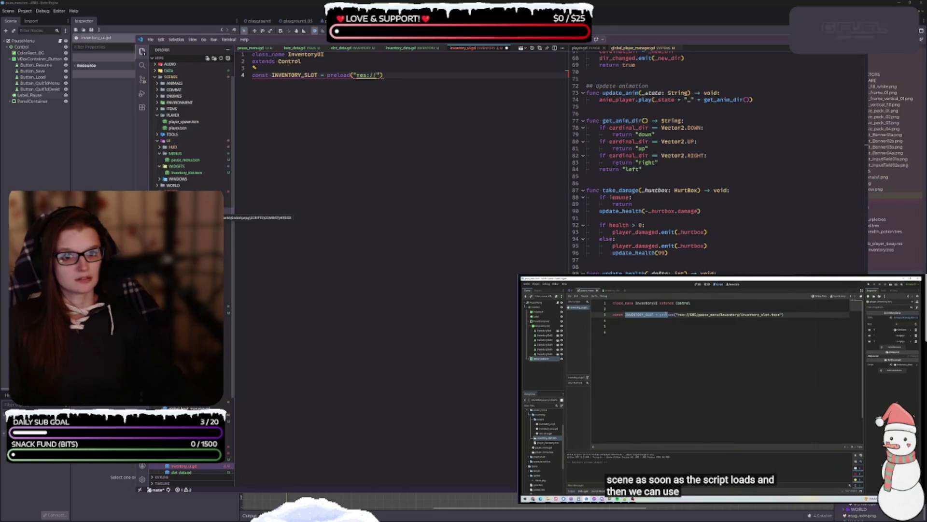
{"action": "scroll", "coordinate": [193, 145], "scroll_direction": "up", "scroll_amount": 2}
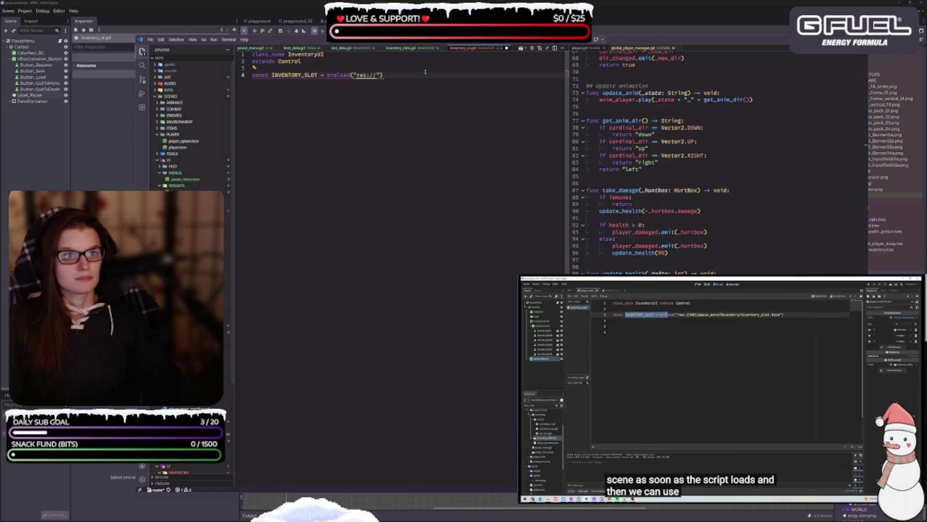
{"action": "type", "text": "SCENE"}
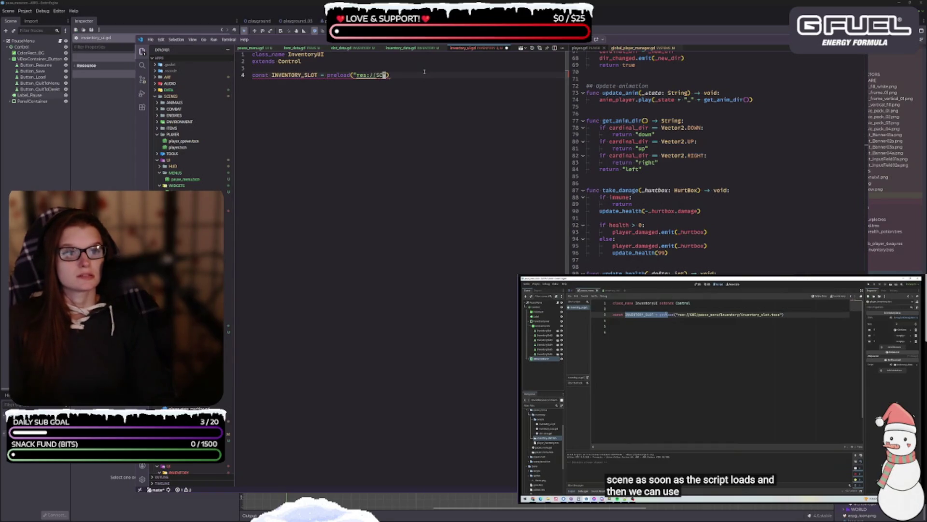
{"action": "type", "text": "S/"}
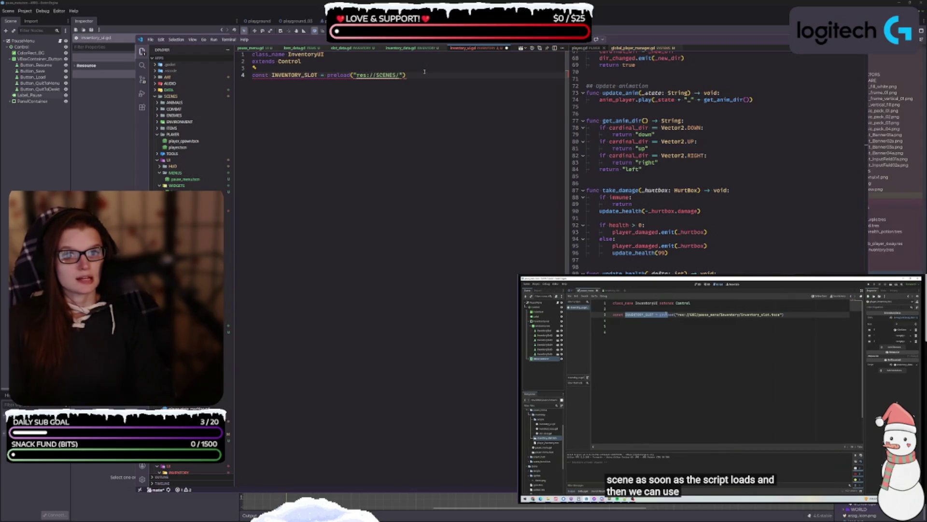
{"action": "type", "text": "UI/"}
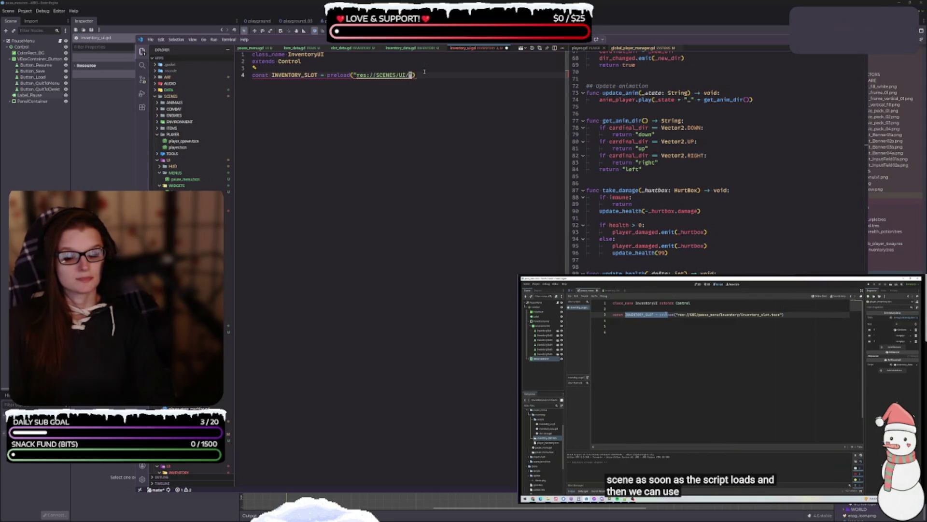
{"action": "type", "text": "WIDGETS"}
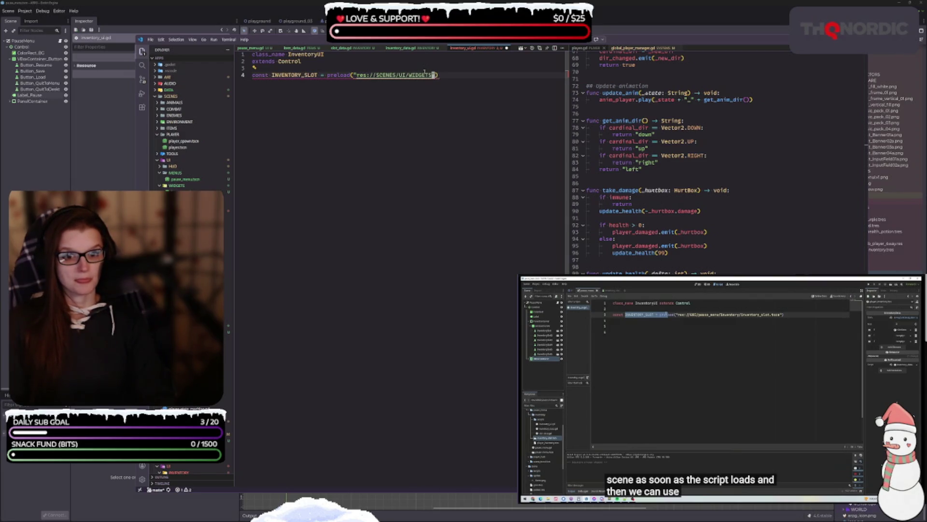
{"action": "type", "text": "/"}
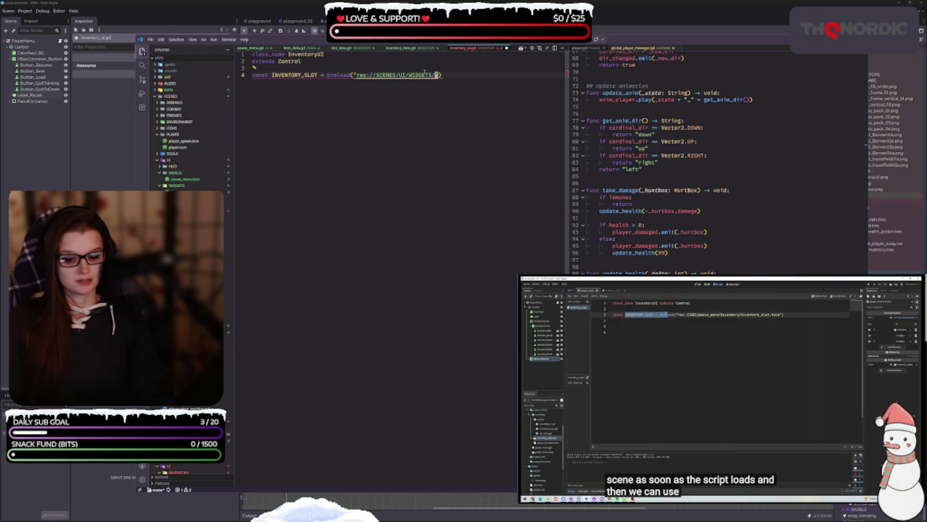
{"action": "type", "text": "inventory"}
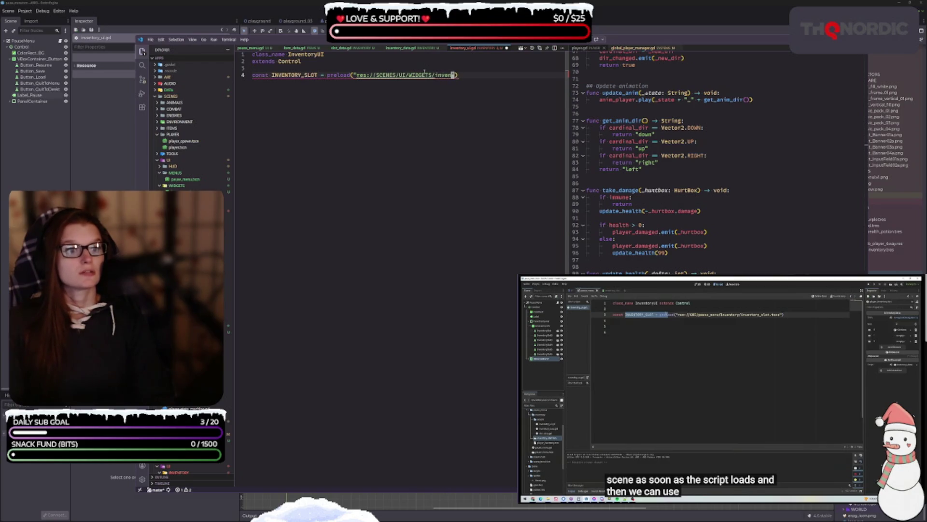
{"action": "type", "text": "_slot."}
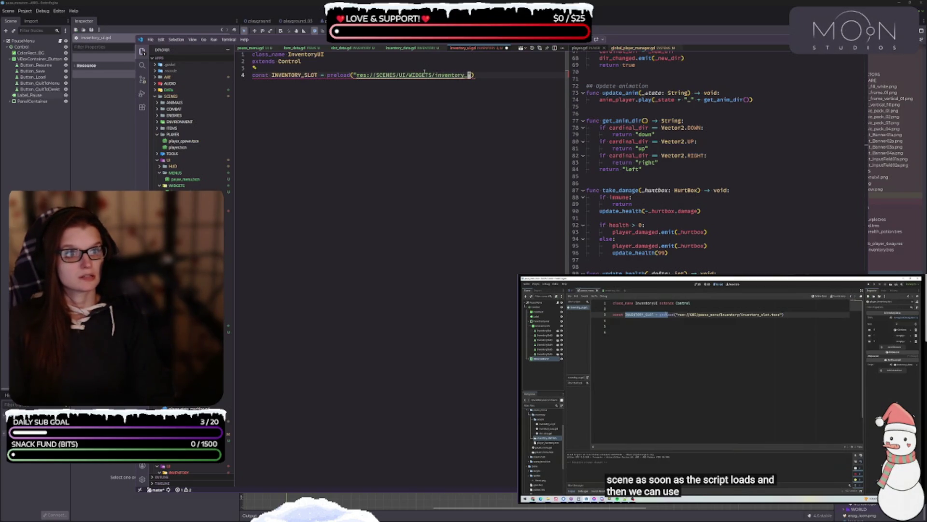
{"action": "type", "text": "ts"}
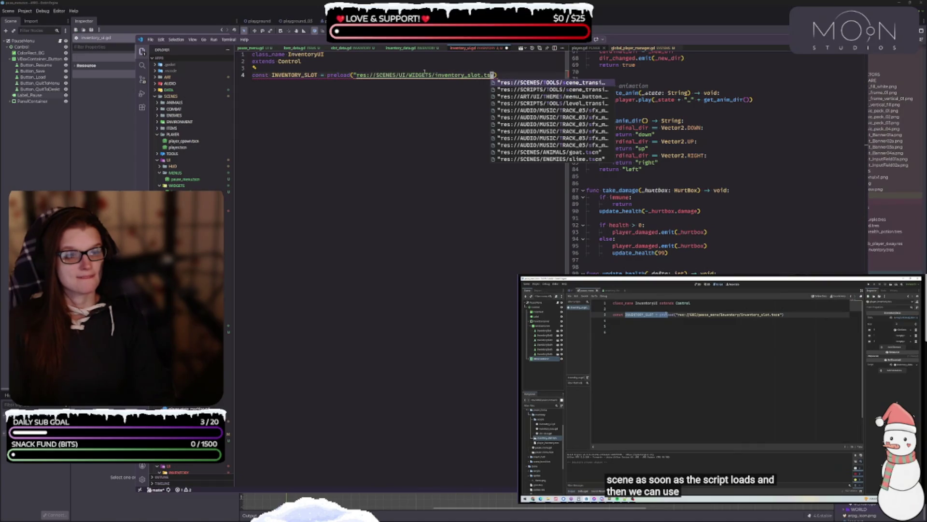
{"action": "type", "text": "cn"}
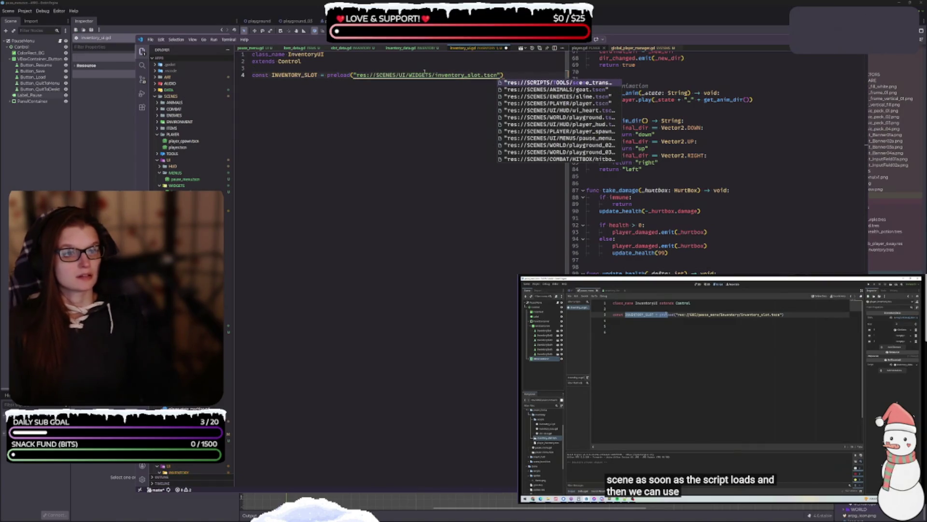
{"action": "key", "text": "End"}
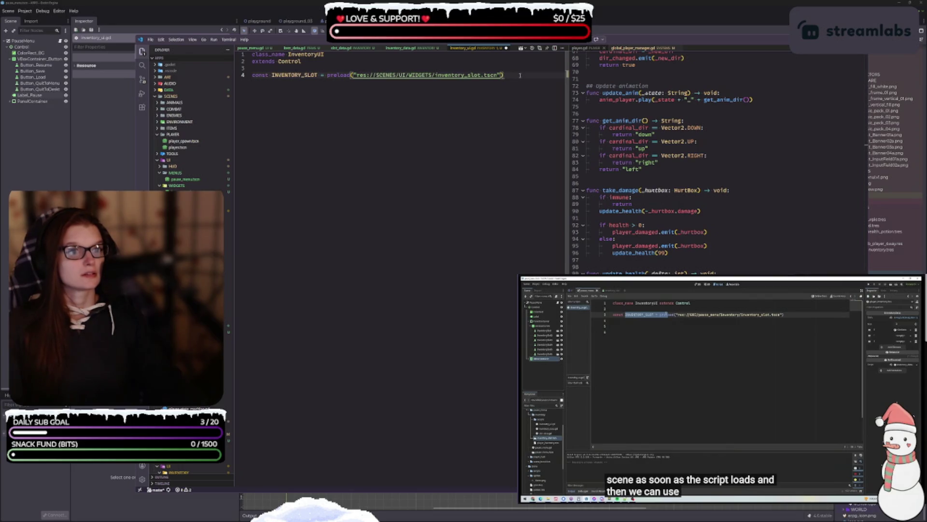
{"action": "key", "text": "Return"}
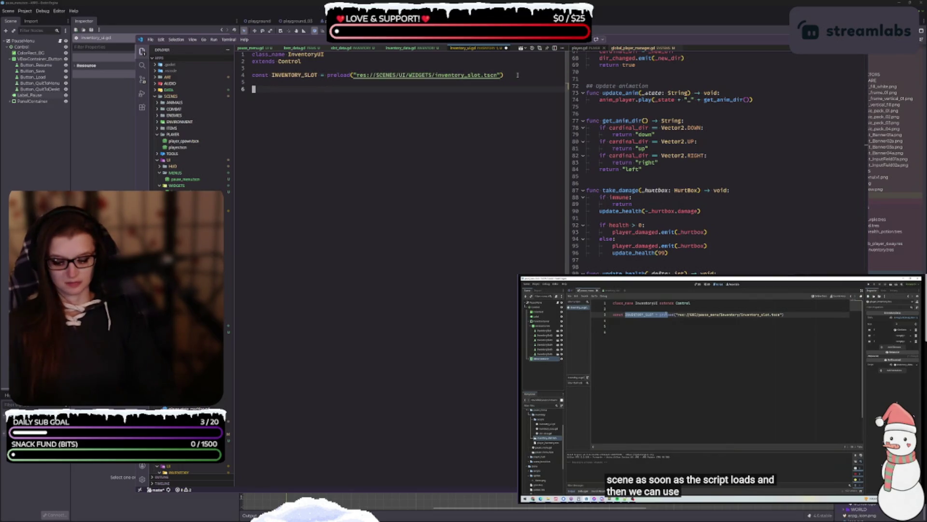
{"action": "key", "text": "ctrl+s"}
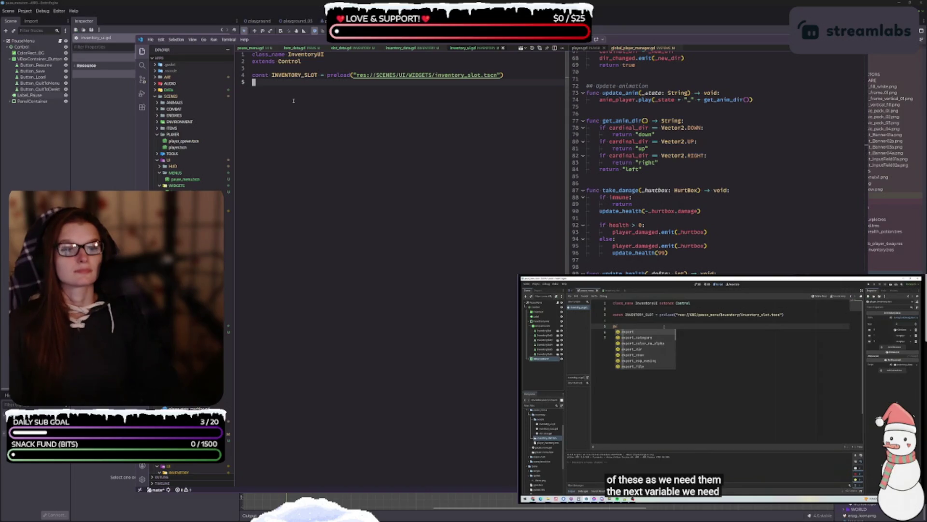
{"action": "key", "text": "Return"}
{"action": "type", "text": "@export "}
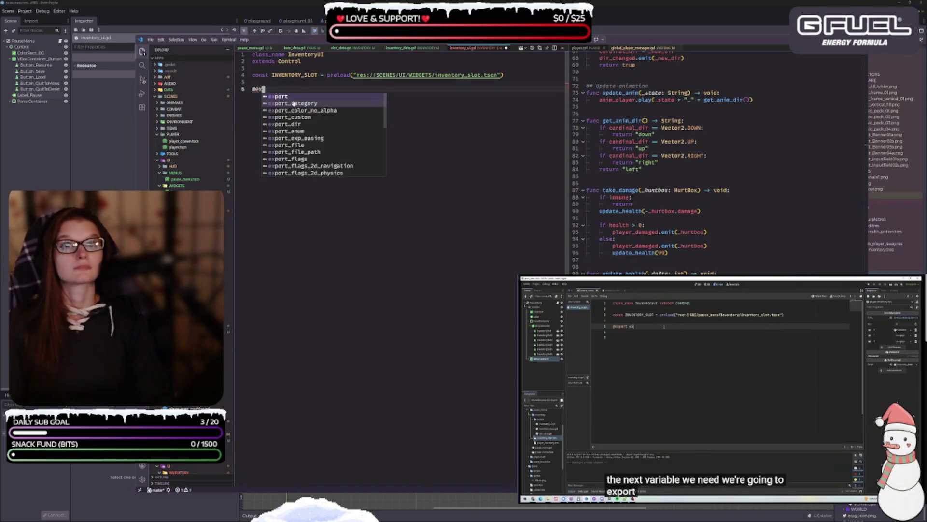
{"action": "type", "text": "var data"}
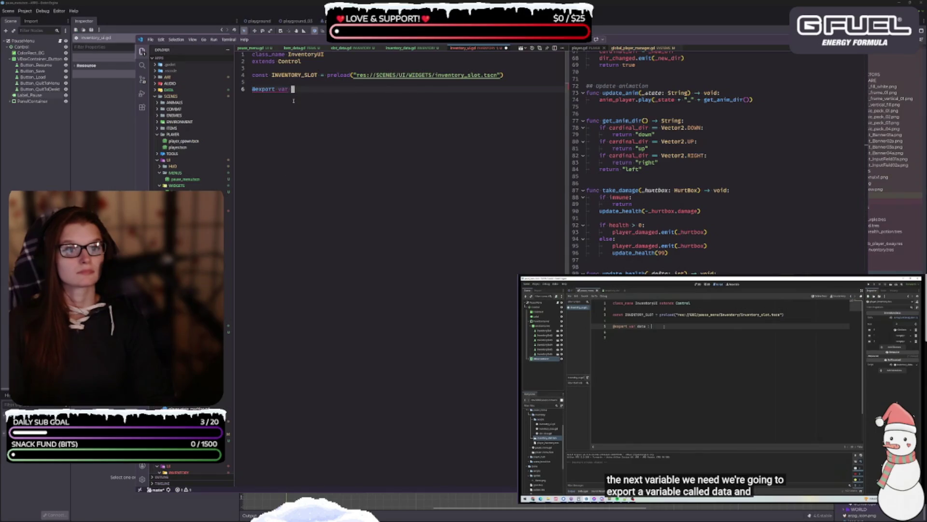
{"action": "type", "text": ": Inve"}
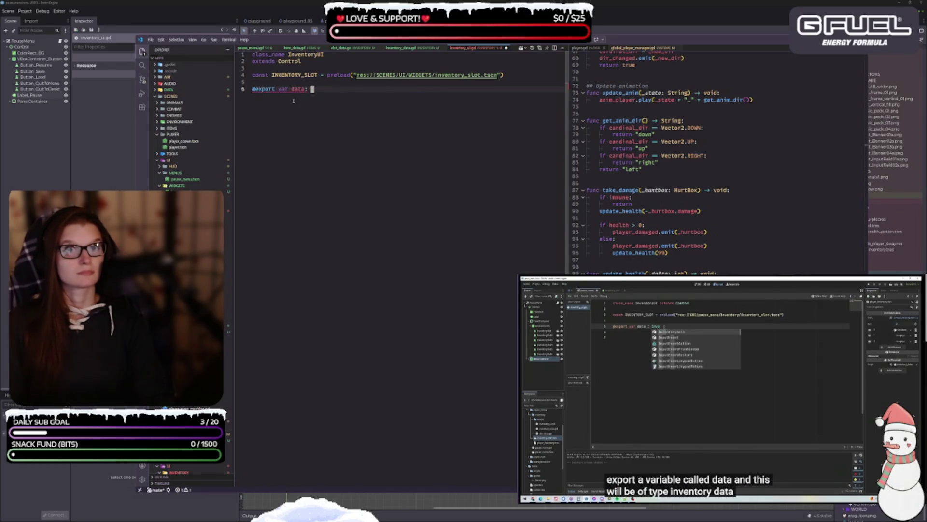
{"action": "key", "text": "Return"}
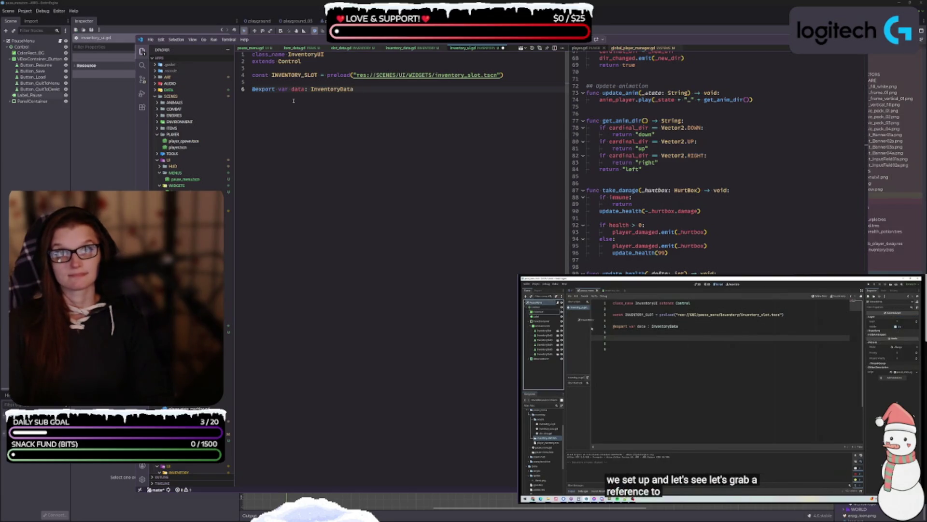
{"action": "key", "text": "Return"}
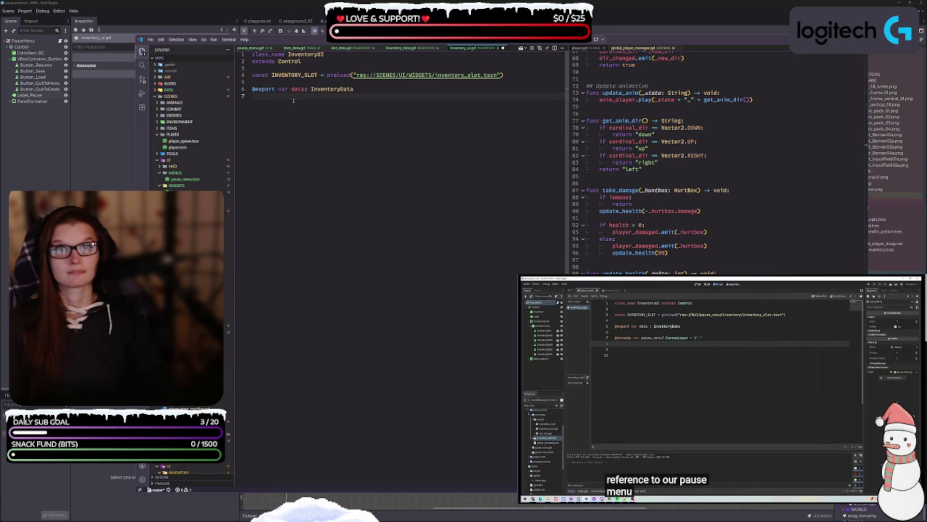
{"action": "key", "text": "space"}
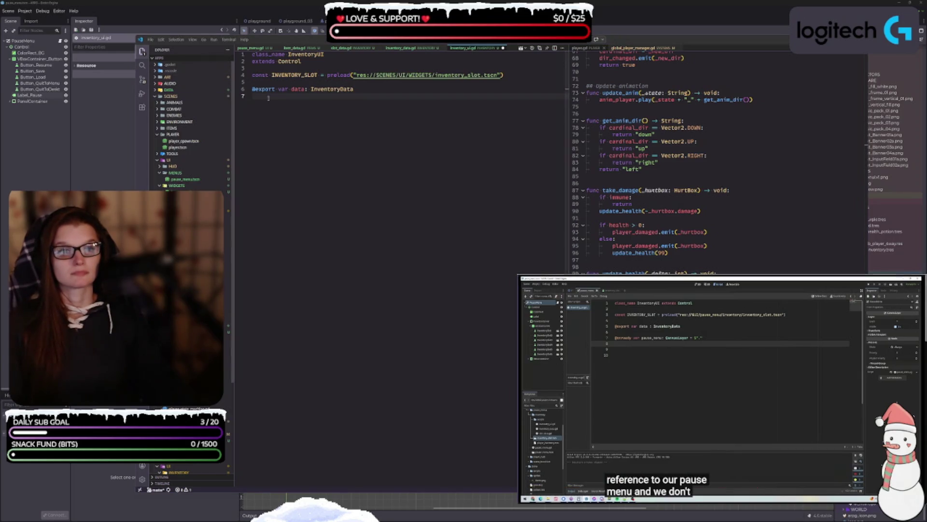
{"action": "left_click", "coordinate": [276, 96]}
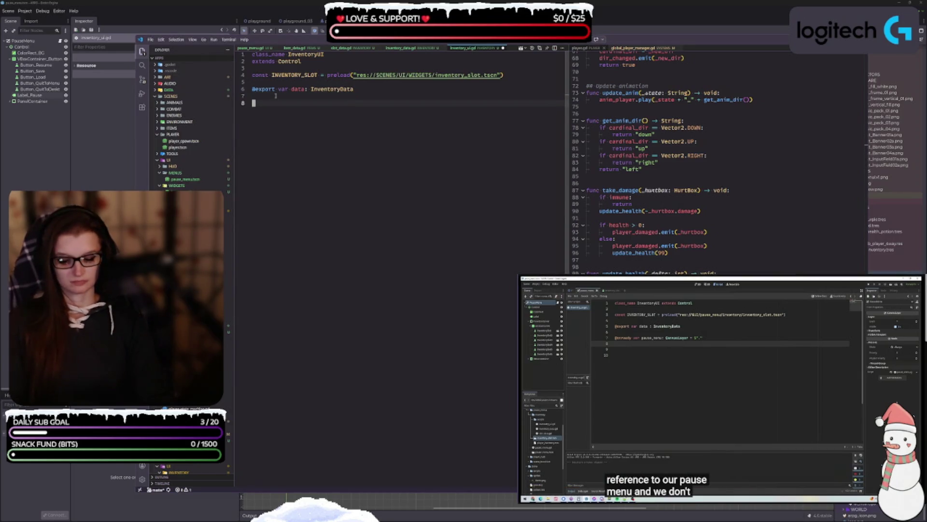
{"action": "type", "text": "@onready "}
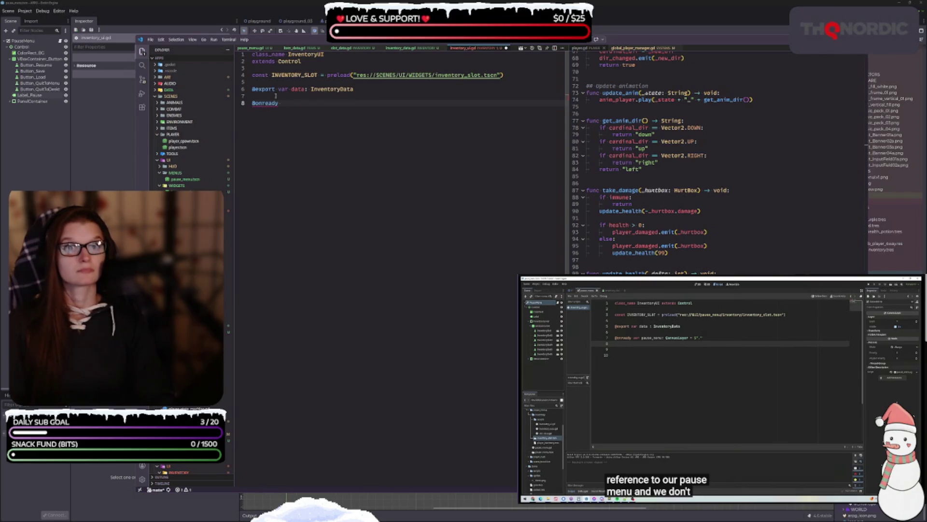
{"action": "type", "text": "var pause"}
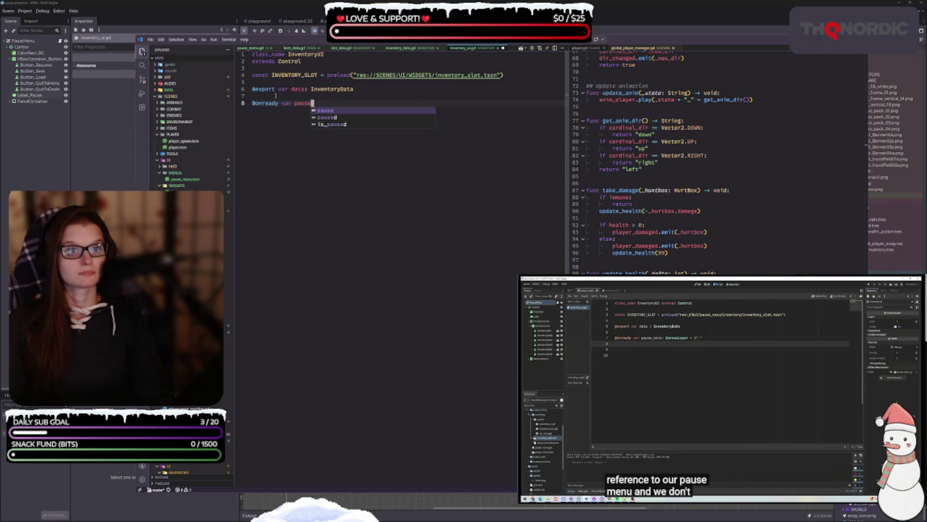
{"action": "type", "text": "_menu"}
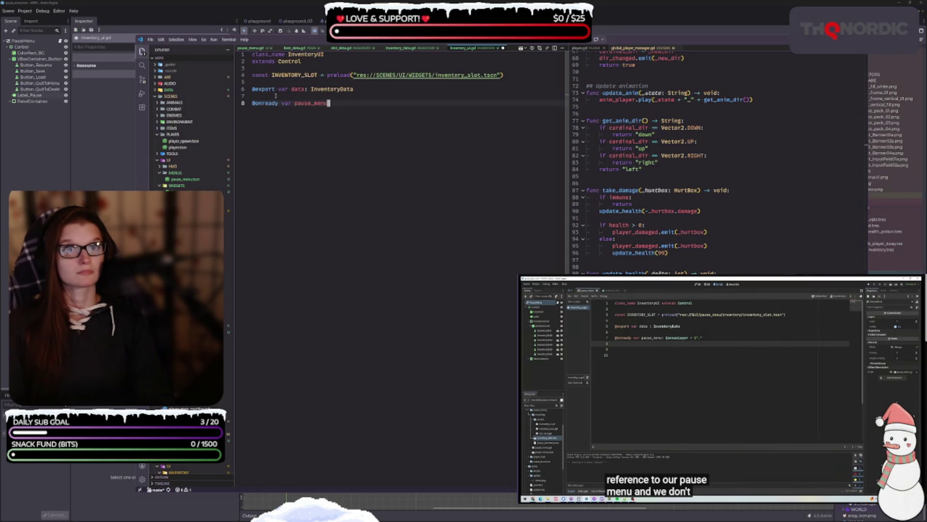
{"action": "type", "text": ": Can"}
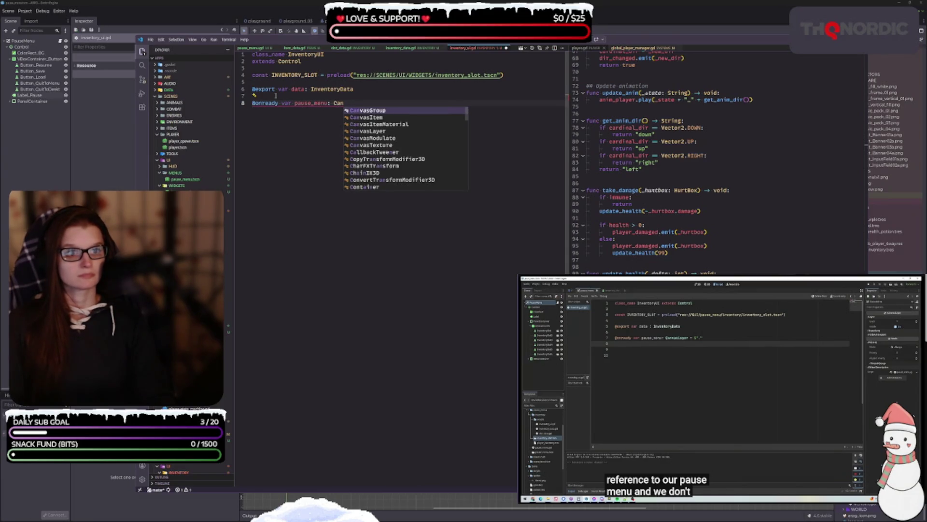
{"action": "key", "text": "Down"}
{"action": "key", "text": "Down"}
{"action": "key", "text": "Down"}
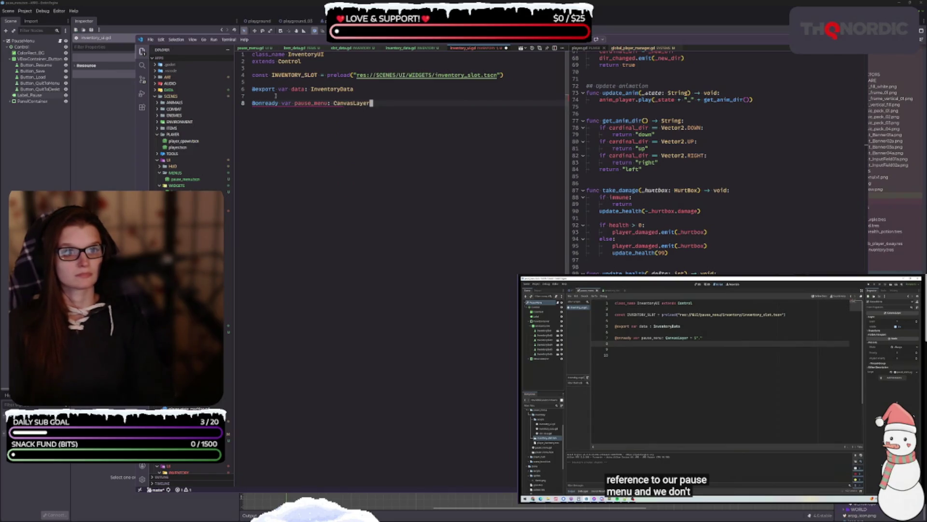
{"action": "key", "text": "Return"}
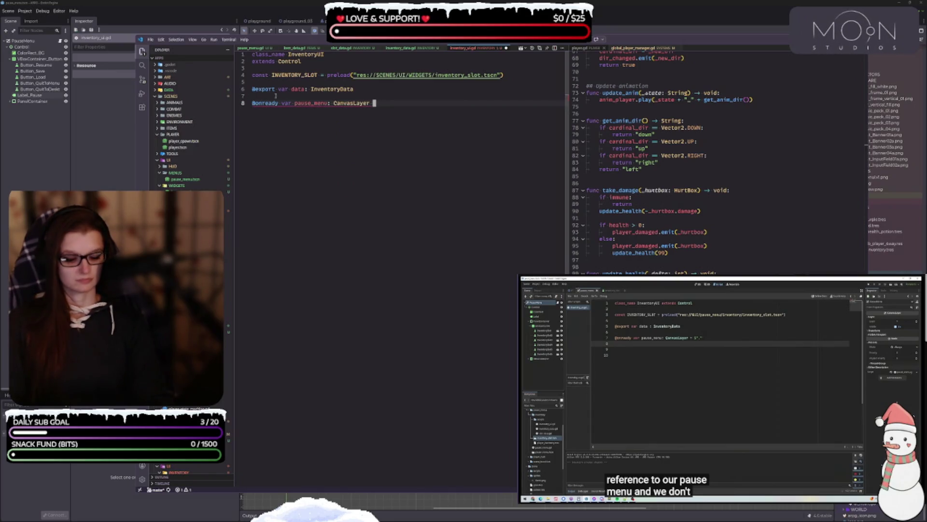
{"action": "key", "text": "BackSpace"}
{"action": "key", "text": "BackSpace"}
{"action": "type", "text": "="}
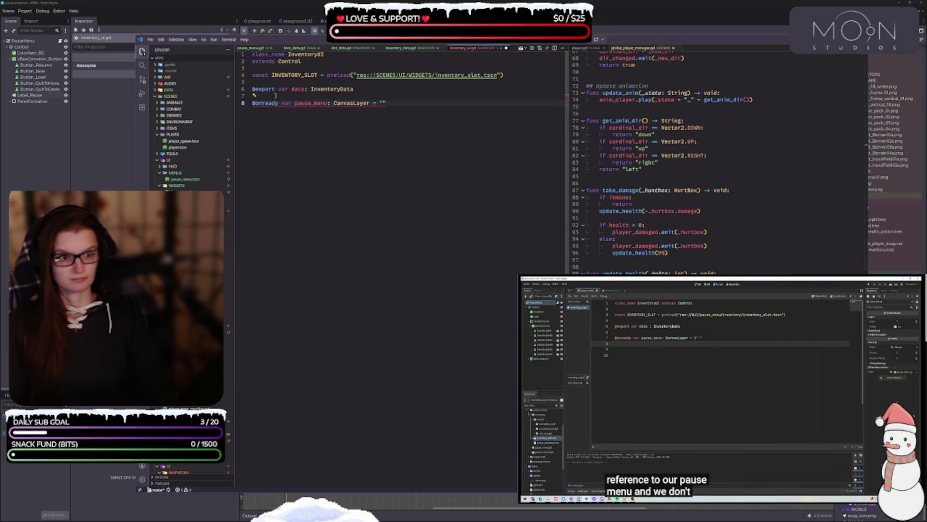
{"action": "key", "text": "BackSpace"}
{"action": "type", "text": "$\""}
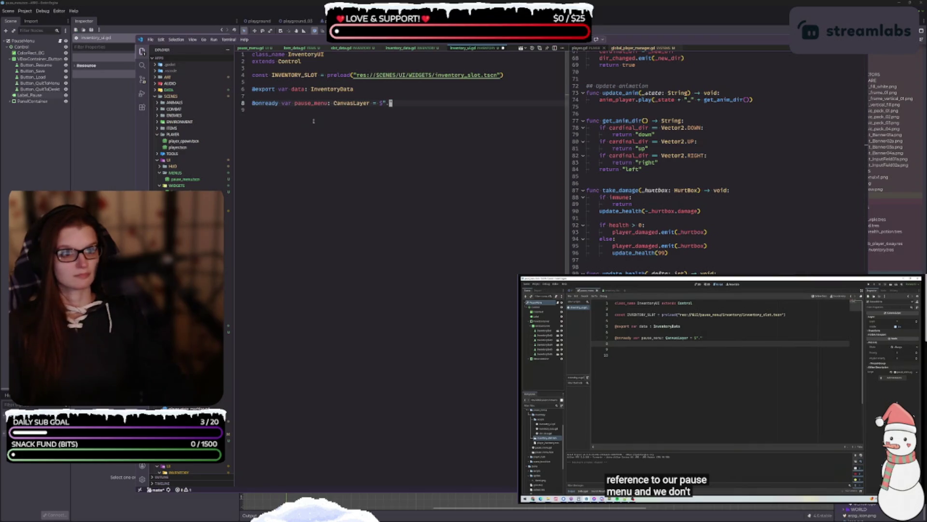
{"action": "key", "text": "ctrl+s"}
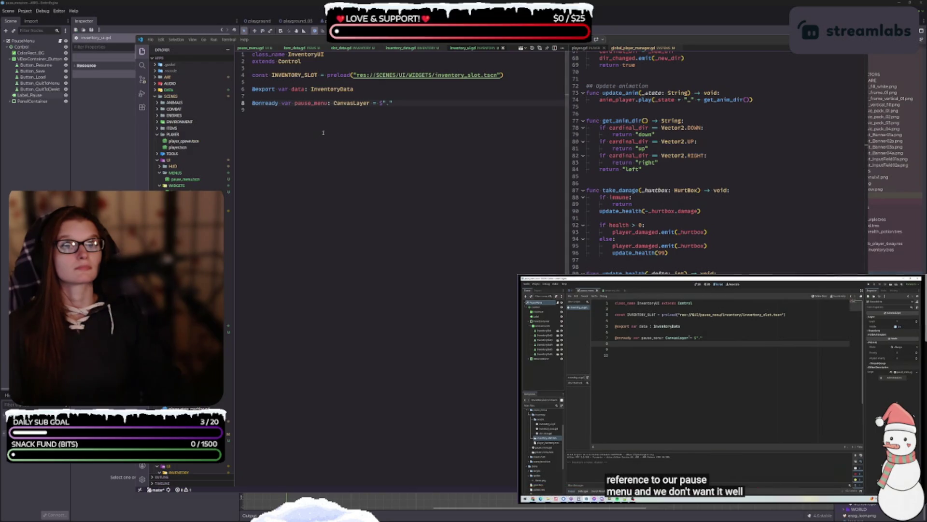
Comment out the pause_menu line, remove the blank line above it, and save
{"action": "left_click", "coordinate": [406, 103]}
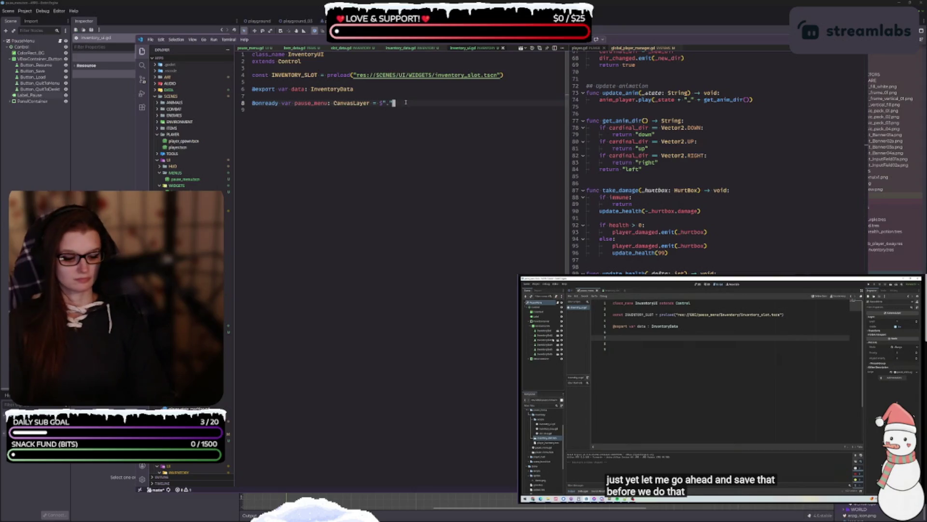
{"action": "key", "text": "ctrl+slash"}
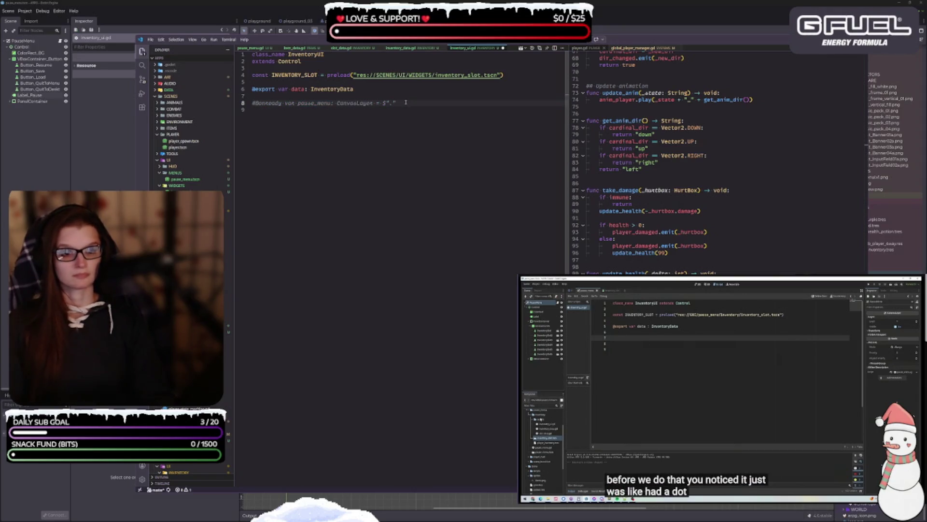
{"action": "key", "text": "Home"}
{"action": "key", "text": "BackSpace"}
{"action": "key", "text": "ctrl+s"}
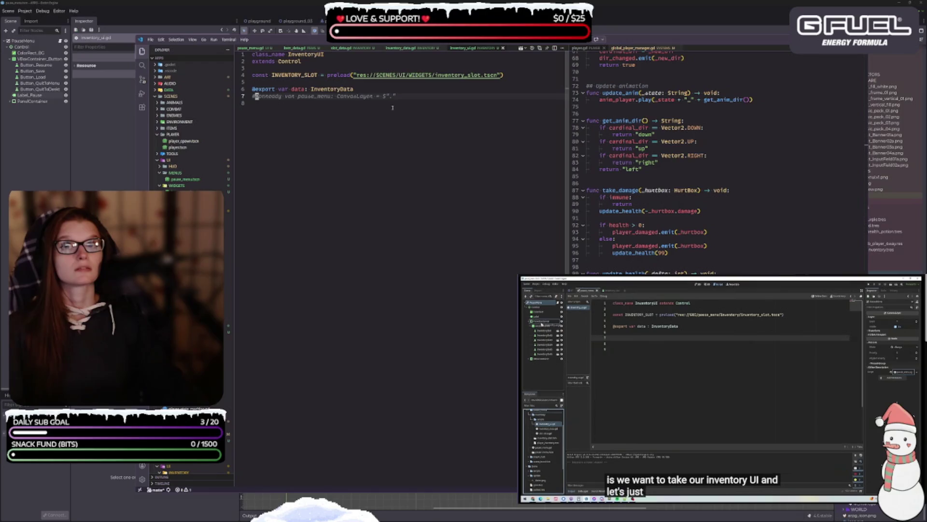
{"action": "mouse_move", "coordinate": [696, 411]}
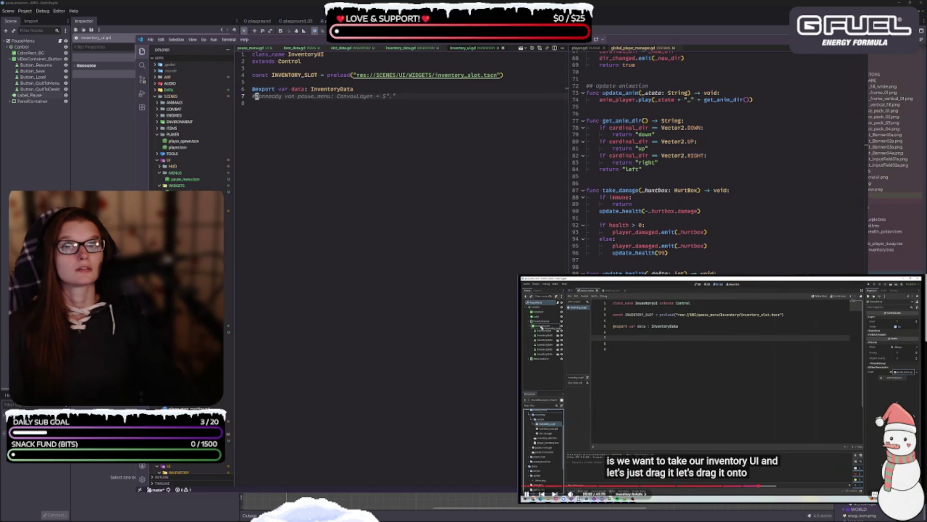
Attach the inventory_ui.gd script to the GridContainer node in the pause menu scene
{"action": "left_click", "coordinate": [684, 365]}
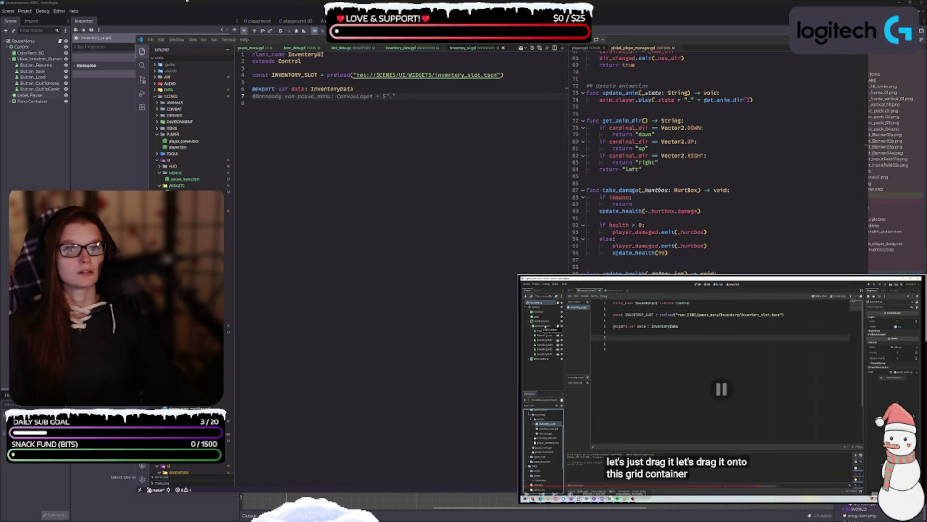
{"action": "left_click", "coordinate": [10, 101]}
{"action": "left_click", "coordinate": [22, 107]}
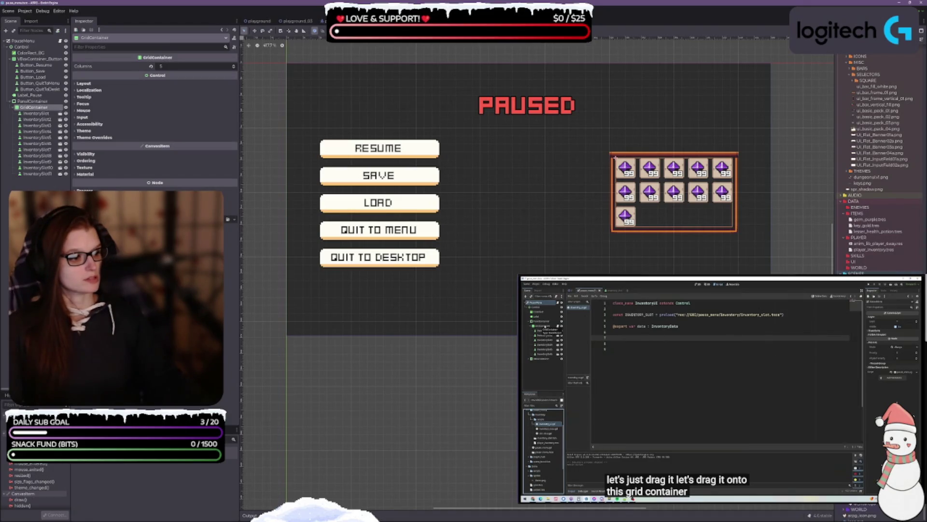
{"action": "left_click_drag", "start_coordinate": [467, 367], "coordinate": [37, 107]}
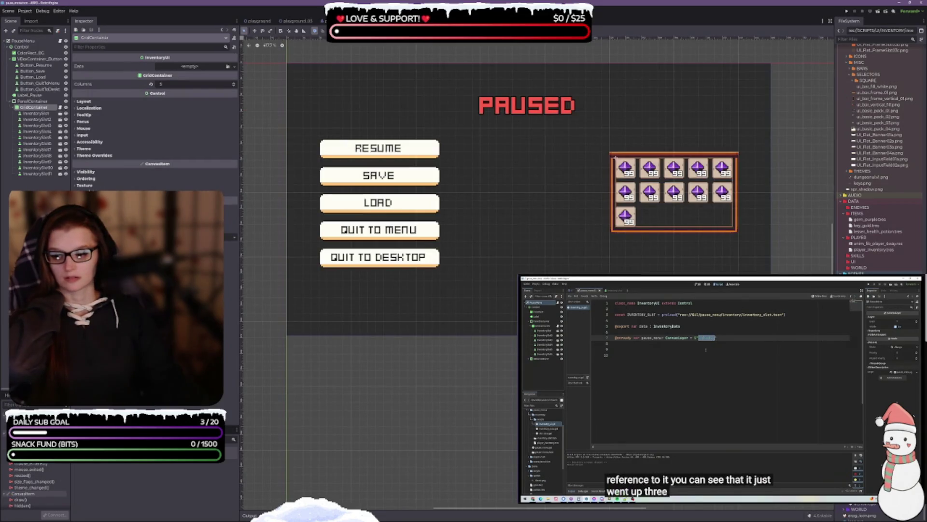
Uncomment the pause_menu line, point it to $"../../..", and save
{"action": "key", "text": "alt+Tab"}
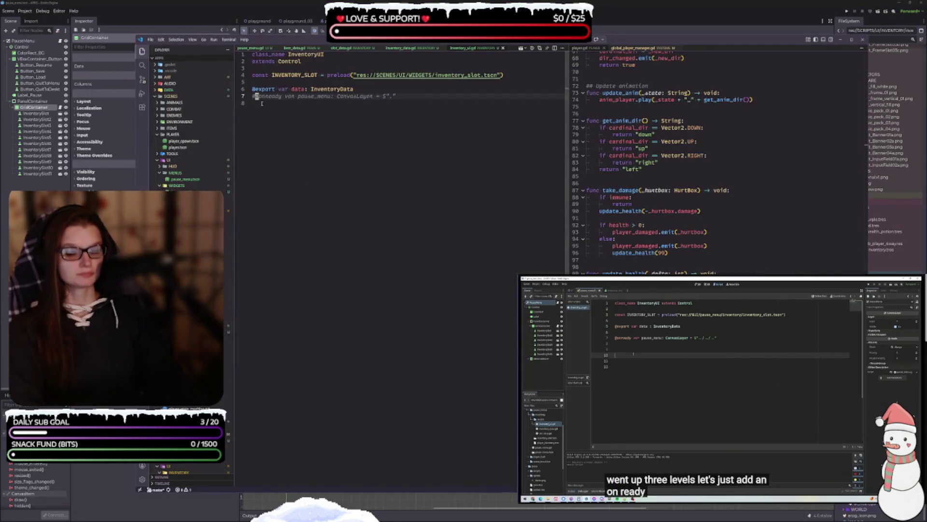
{"action": "key", "text": "ctrl+slash"}
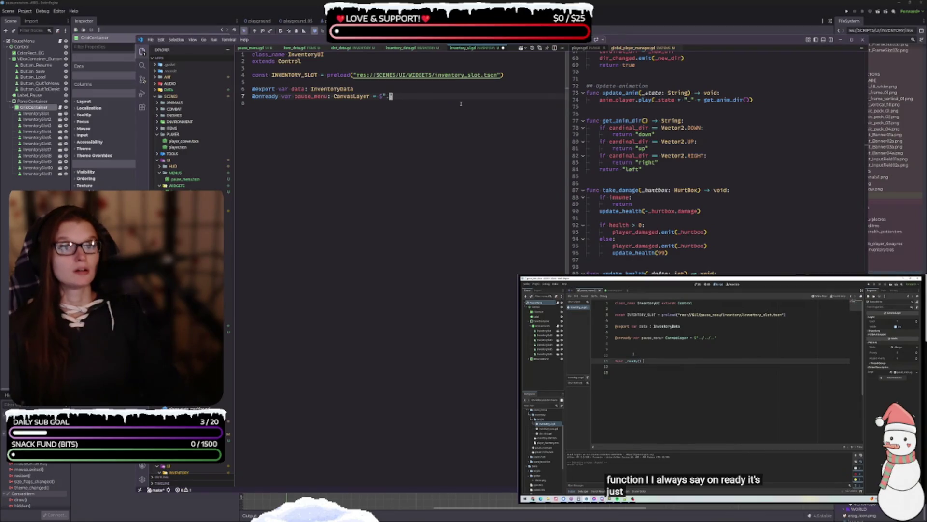
{"action": "type", "text": "../"}
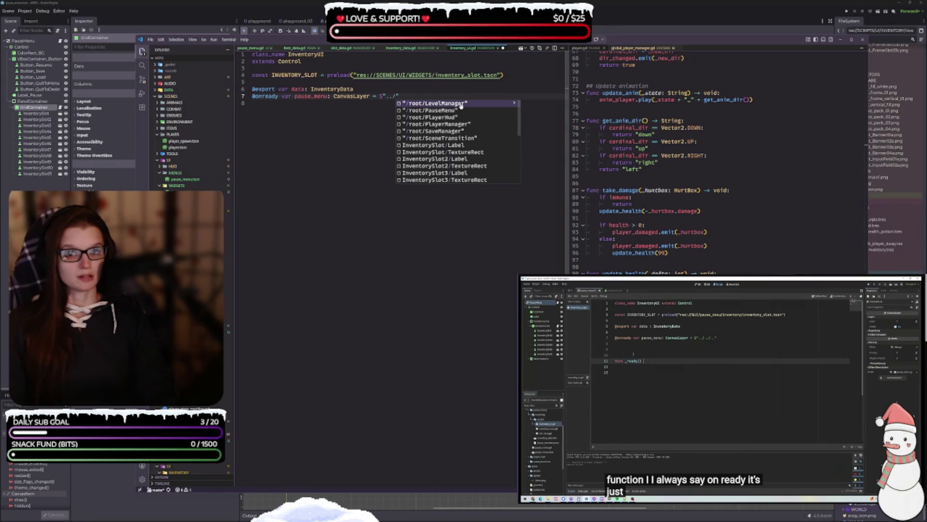
{"action": "type", "text": "../"}
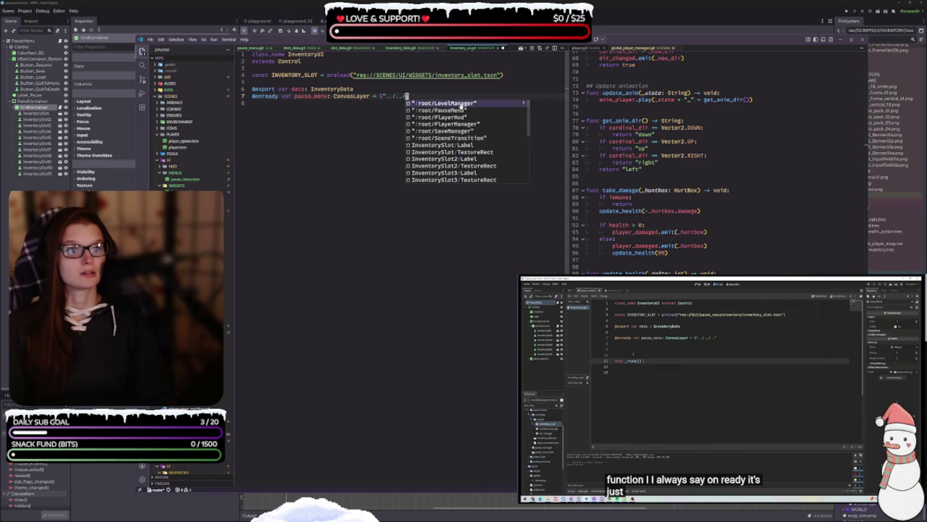
{"action": "type", "text": "."}
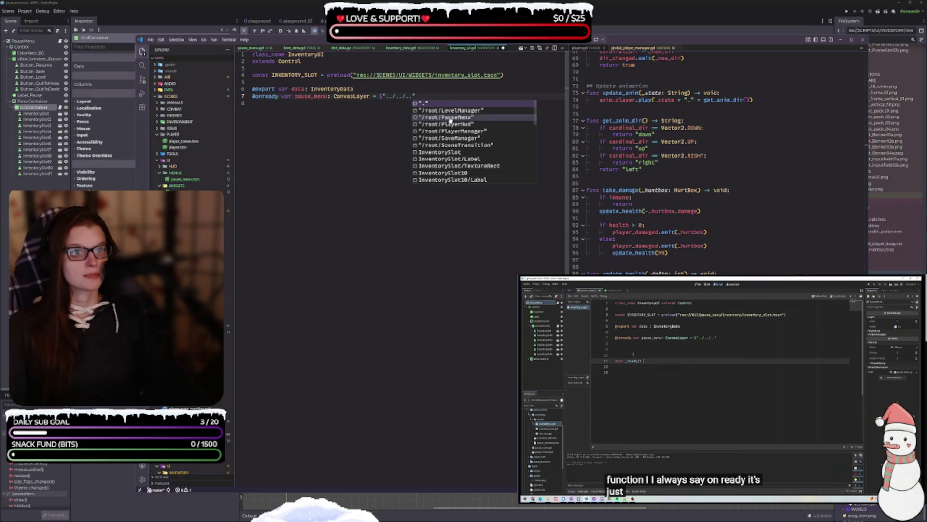
{"action": "type", "text": "."}
{"action": "key", "text": "ctrl+s"}
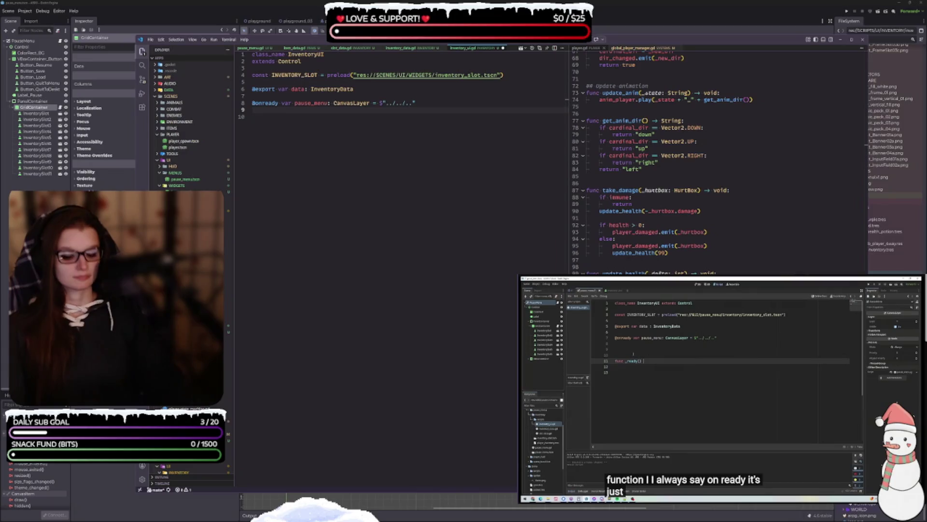
Add a func _ready() -> void: stub containing pass
{"action": "key", "text": "Return"}
{"action": "type", "text": "func "}
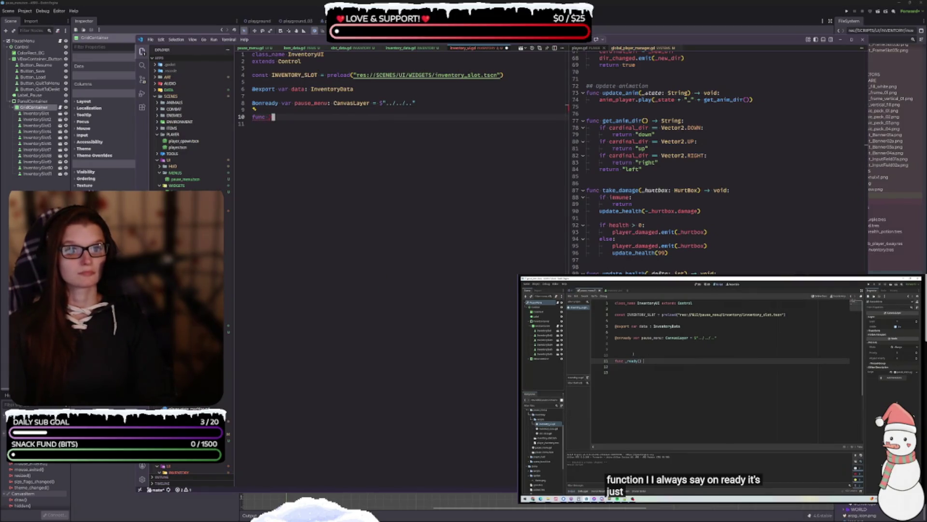
{"action": "type", "text": "_read"}
{"action": "key", "text": "Return"}
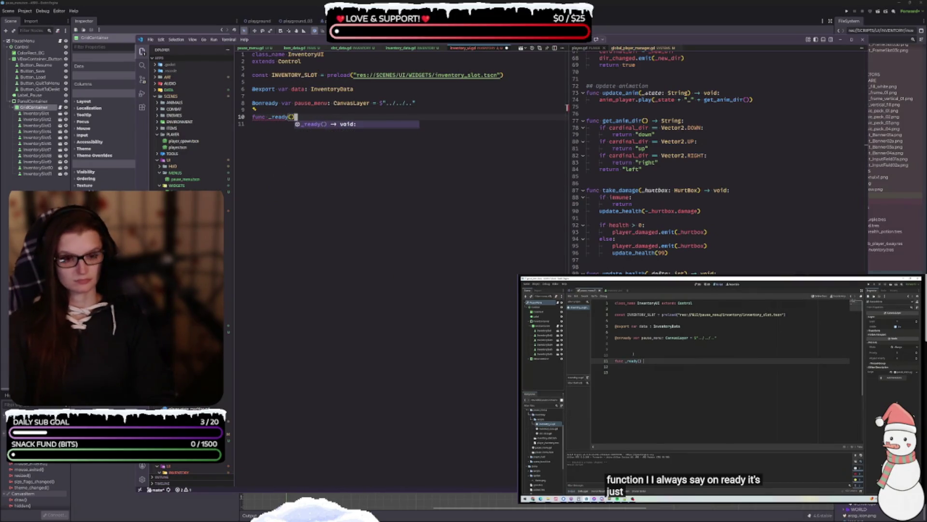
{"action": "key", "text": "Return"}
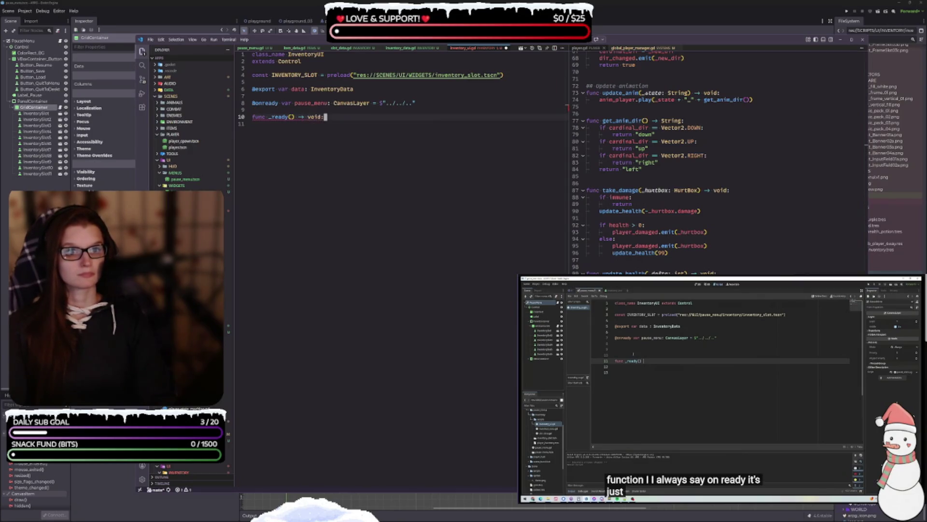
{"action": "key", "text": "Return"}
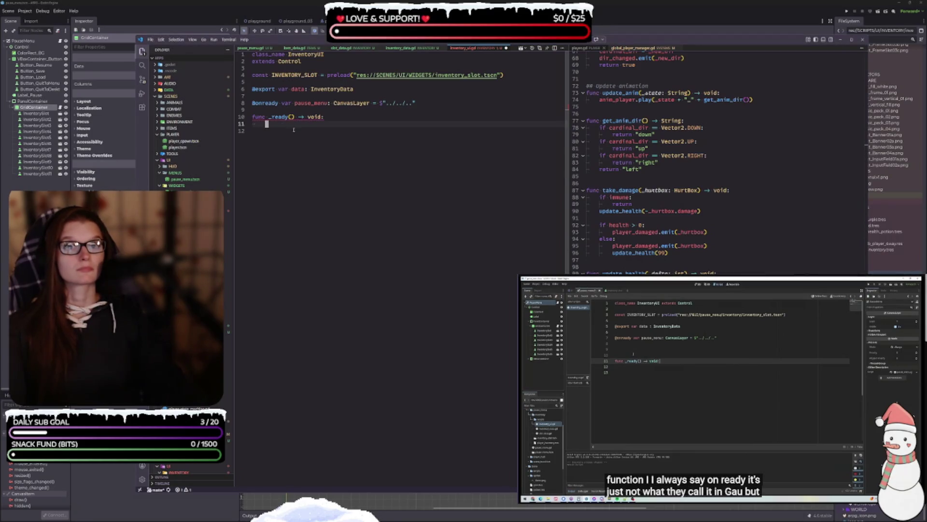
{"action": "key", "text": "Return"}
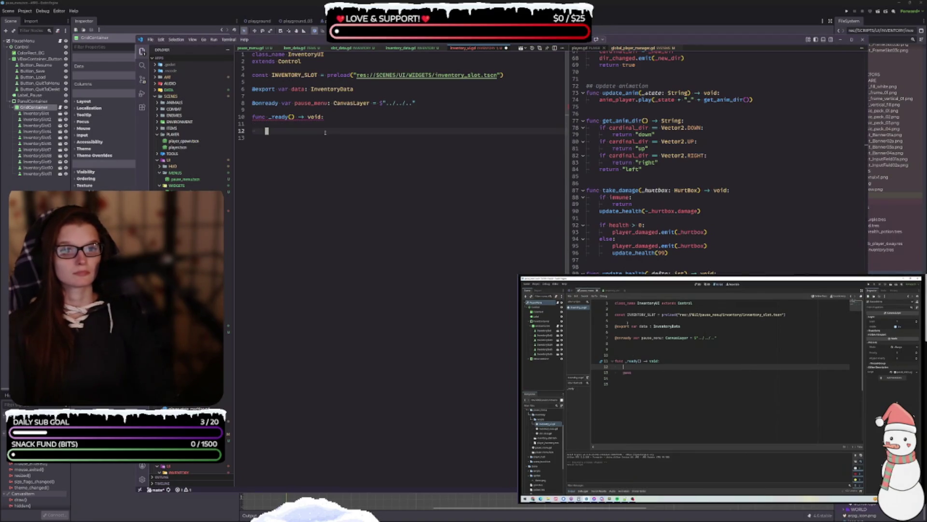
{"action": "type", "text": "pass"}
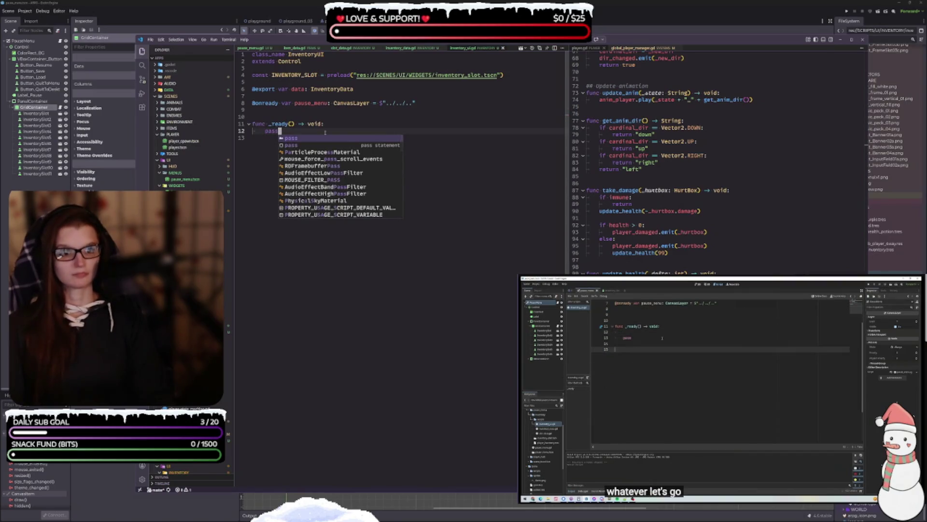
{"action": "key", "text": "Escape"}
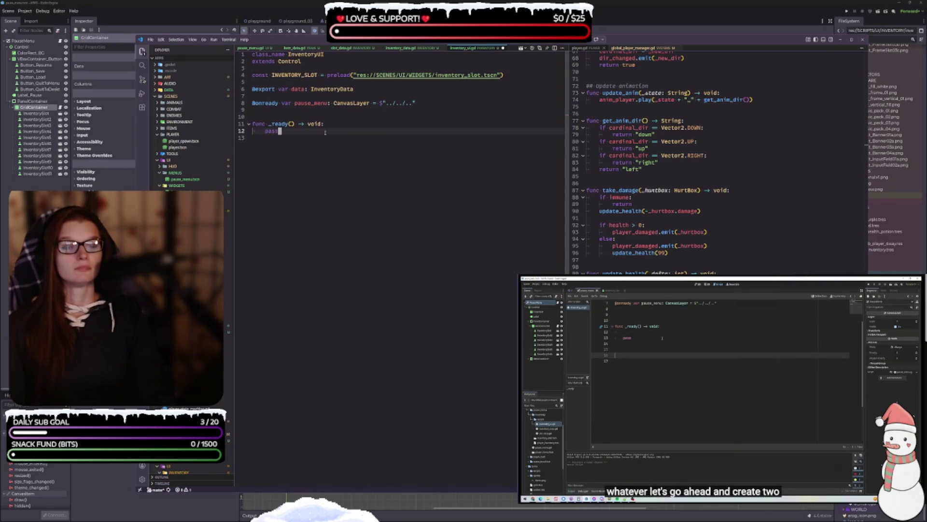
{"action": "key", "text": "Return"}
{"action": "type", "text": "func"}
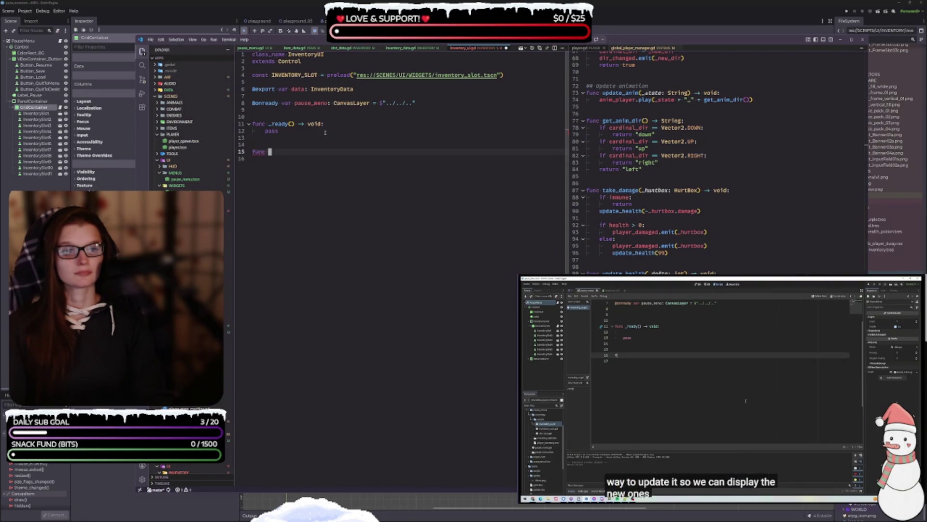
Write func clear_inventory() -> void: with a 'for child in get_children():' loop
{"action": "type", "text": "cl"}
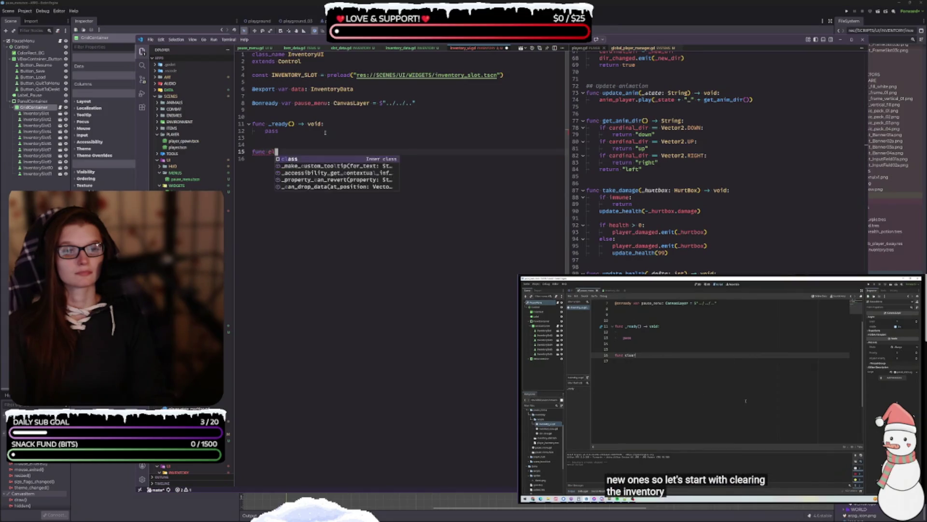
{"action": "type", "text": "ear_inv"}
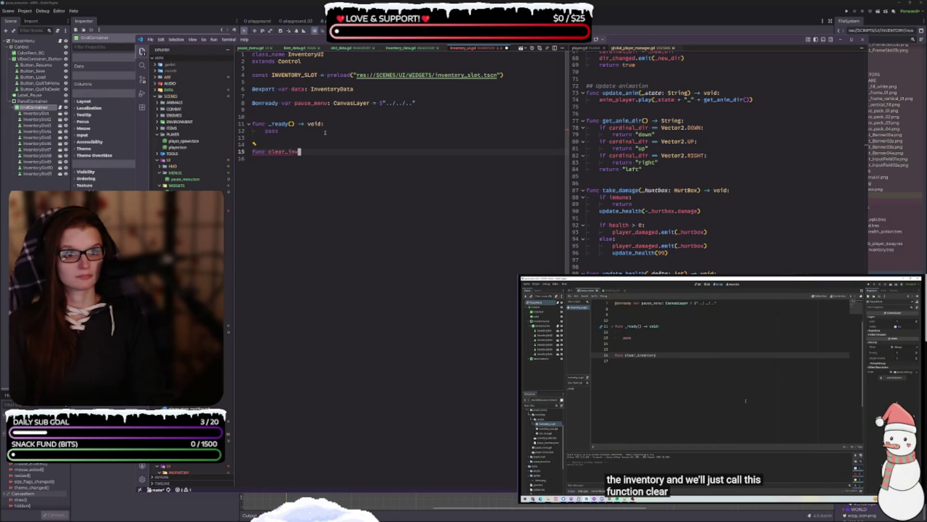
{"action": "type", "text": " tory"}
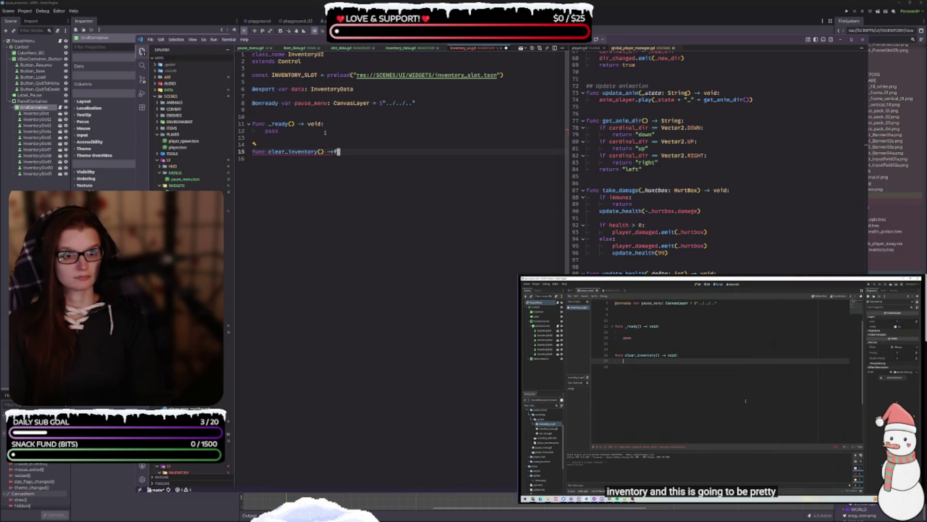
{"action": "type", "text": "  void:"}
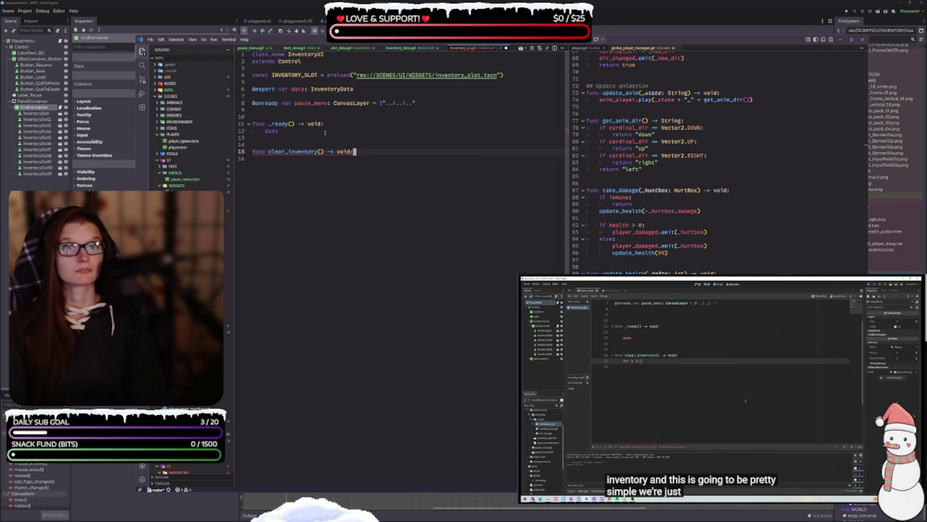
{"action": "key", "text": "Return"}
{"action": "type", "text": "for"}
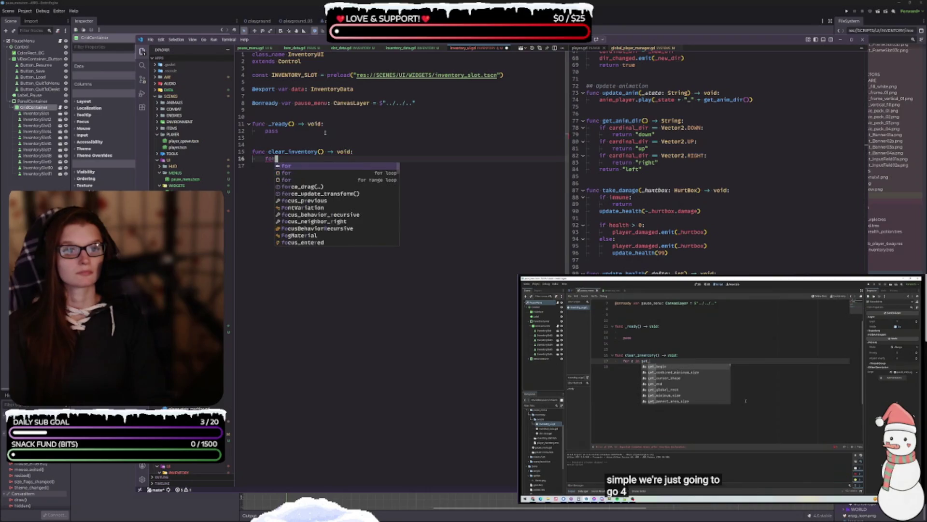
{"action": "type", "text": " child i"}
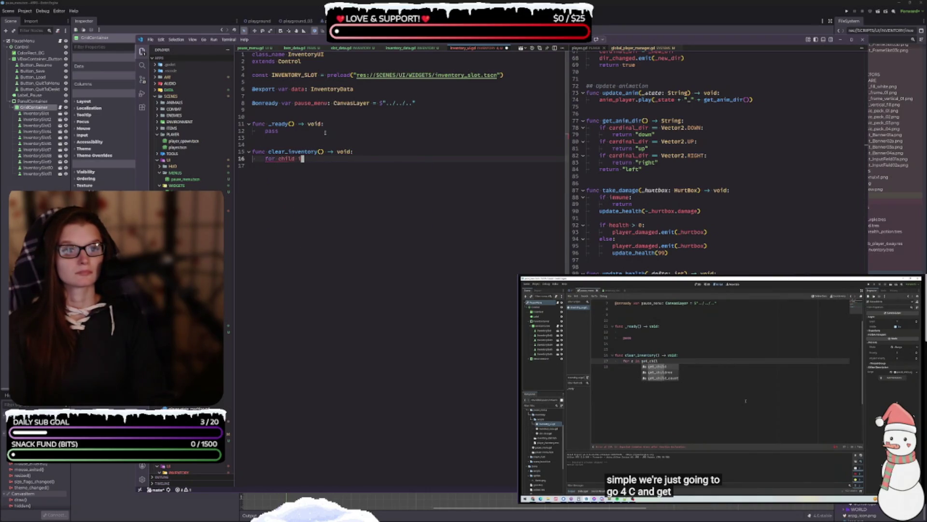
{"action": "type", "text": "n get"}
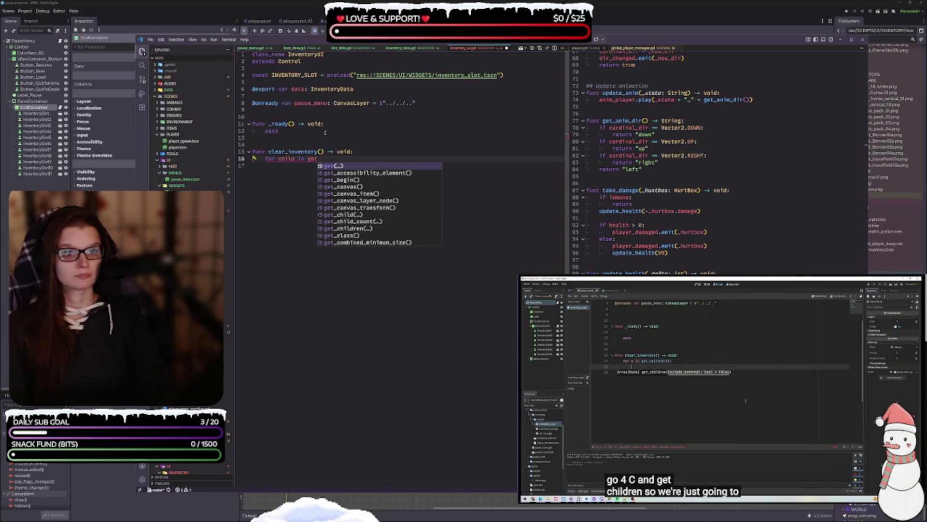
{"action": "key", "text": "Down"}
{"action": "key", "text": "Down"}
{"action": "key", "text": "Down"}
{"action": "key", "text": "Return"}
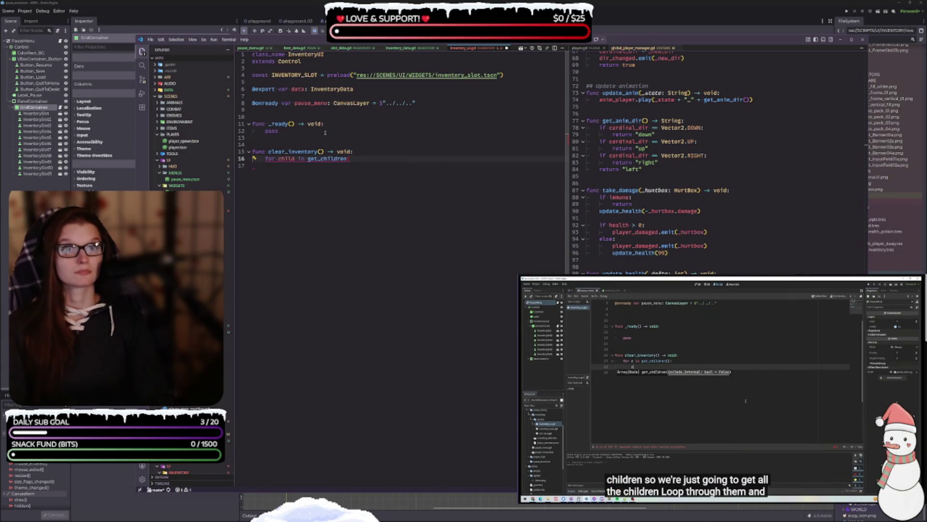
{"action": "type", "text": "):"}
Call child.queue_free() inside the loop and save the script
{"action": "key", "text": "Return"}
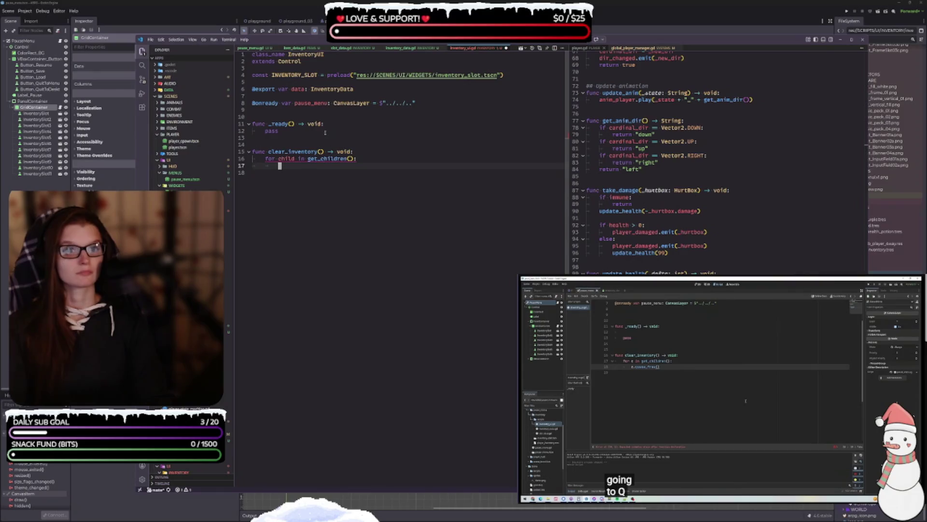
{"action": "type", "text": "cild"}
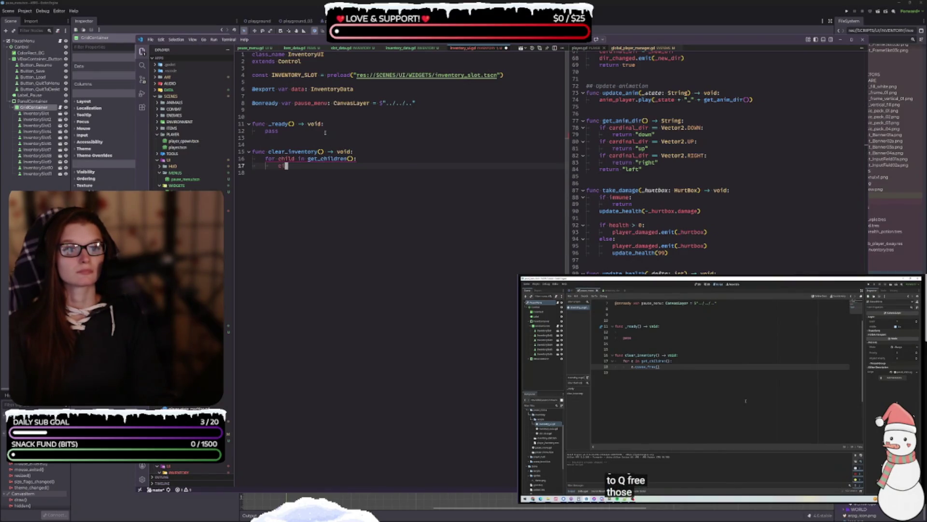
{"action": "key", "text": "BackSpace"}
{"action": "key", "text": "BackSpace"}
{"action": "key", "text": "BackSpace"}
{"action": "type", "text": "hild.qu"}
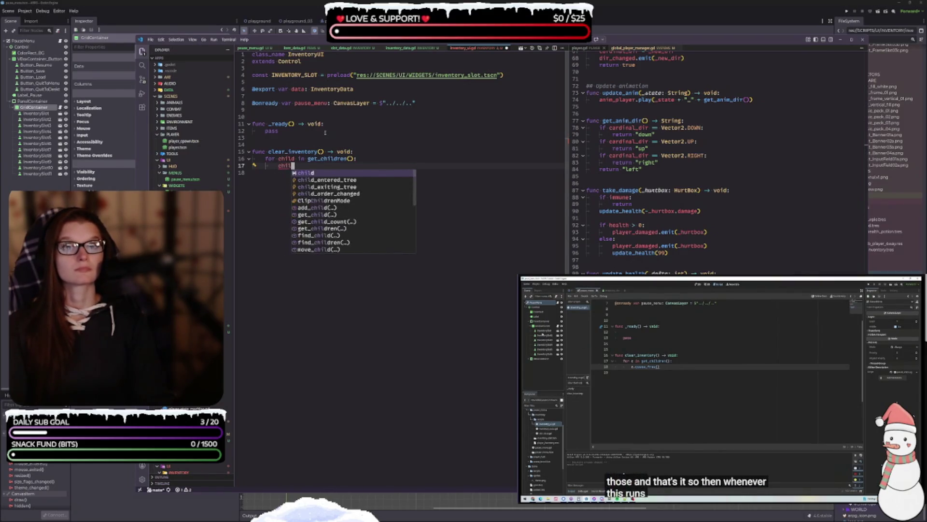
{"action": "key", "text": "Down"}
{"action": "key", "text": "Return"}
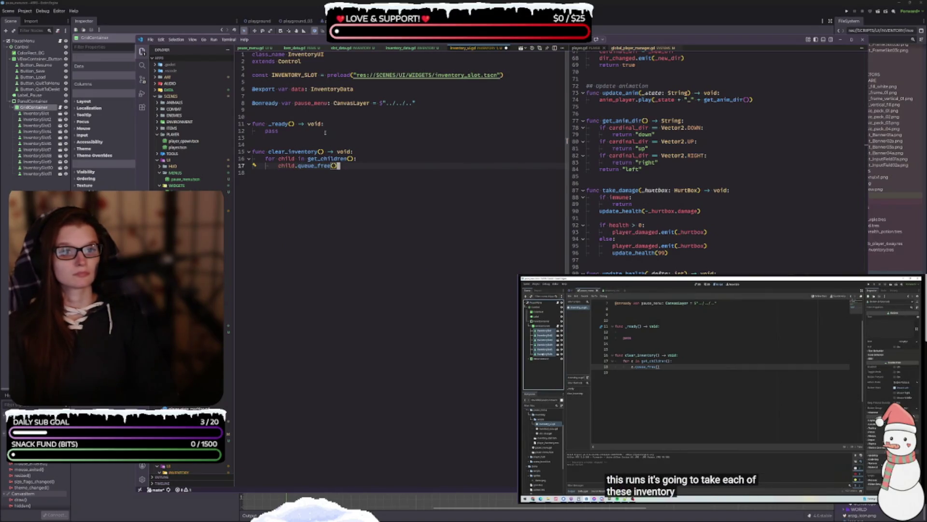
{"action": "key", "text": "ctrl+s"}
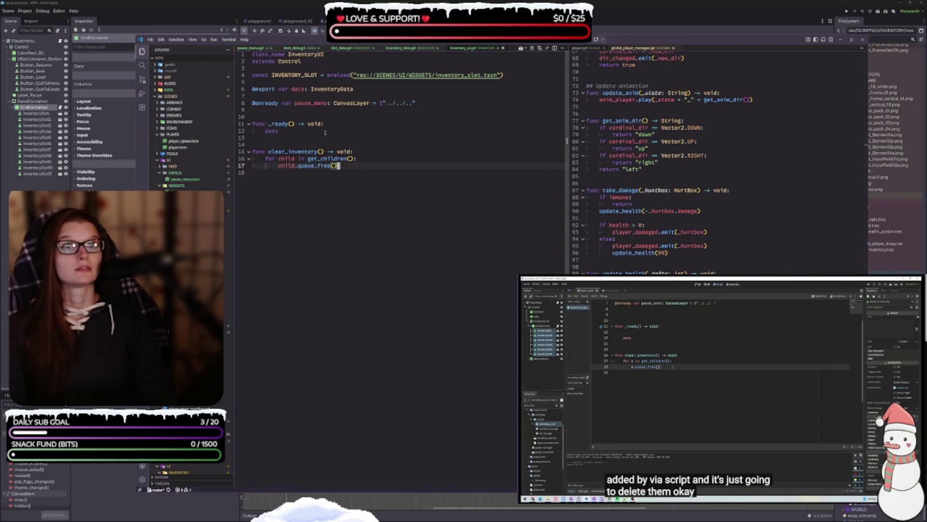
{"action": "key", "text": "Return"}
{"action": "key", "text": "Return"}
{"action": "key", "text": "Return"}
{"action": "key", "text": "BackSpace"}
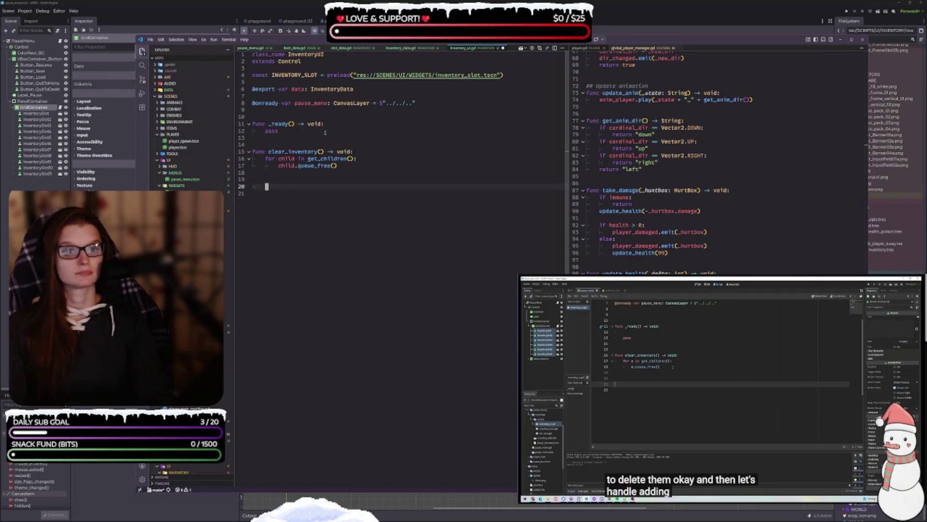
Write func update_inventory() -> void: with a 'for slot in data.slots:' loop
{"action": "type", "text": "func update_"}
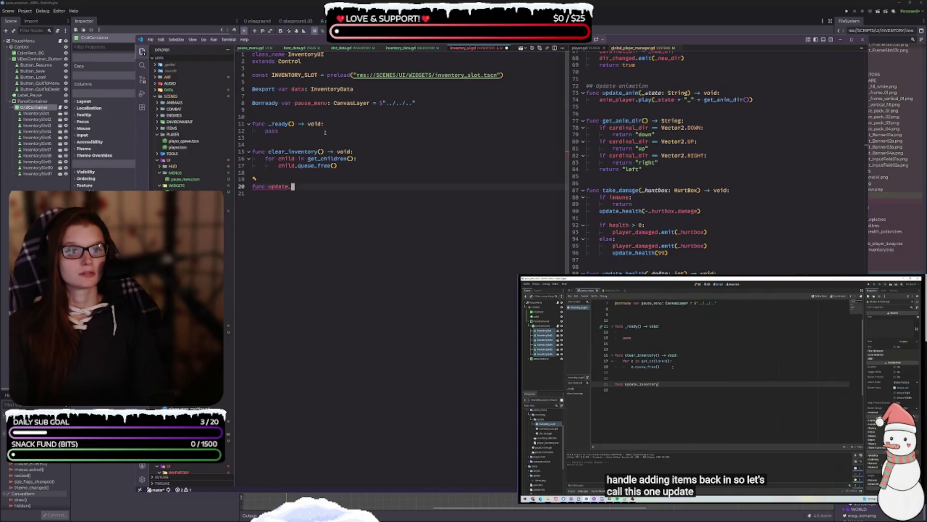
{"action": "type", "text": "inventory"}
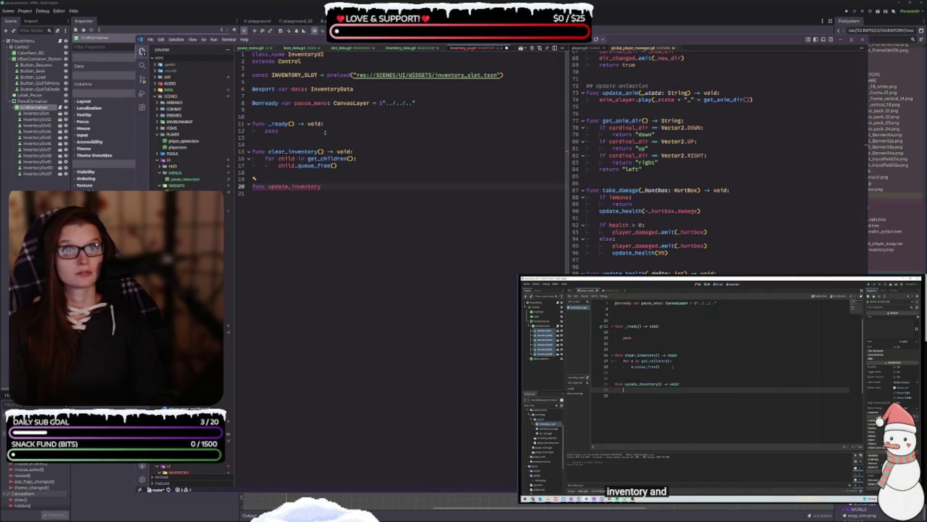
{"action": "type", "text": "() -> void:"}
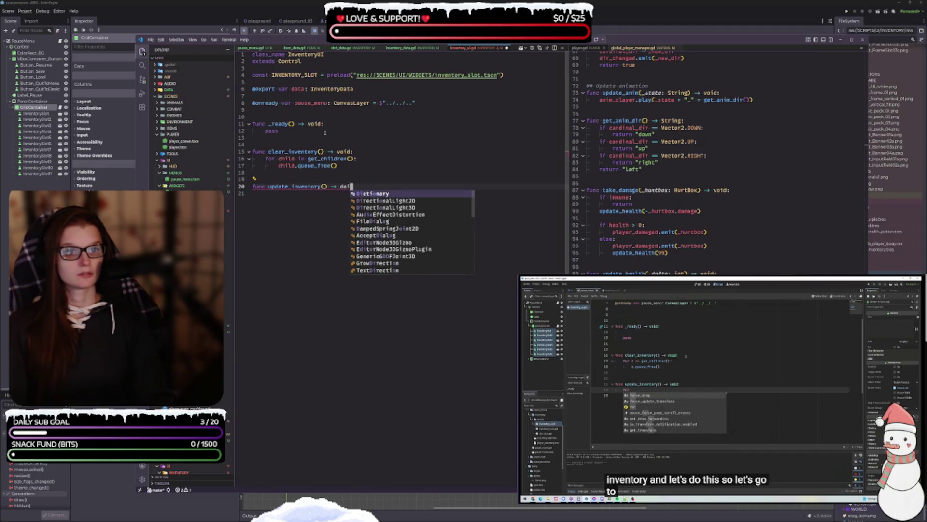
{"action": "key", "text": "Return"}
{"action": "key", "text": "Return"}
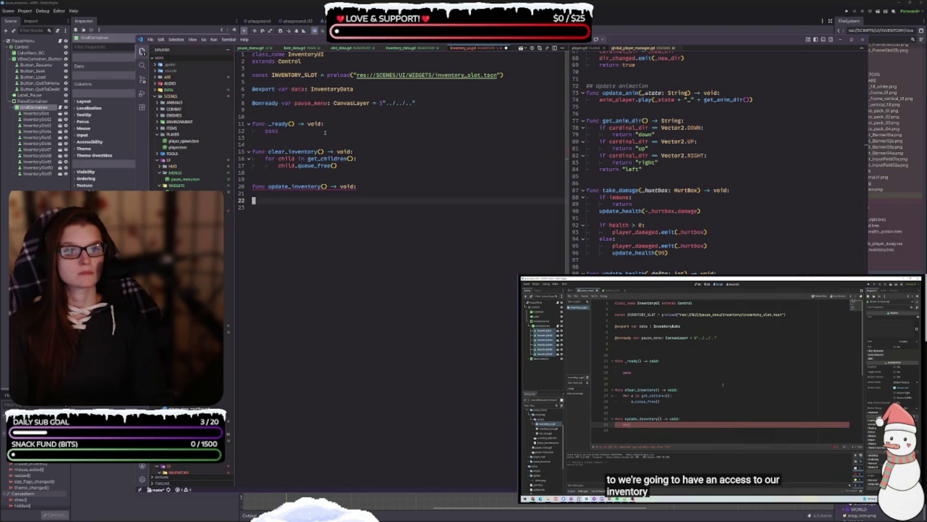
{"action": "key", "text": "BackSpace"}
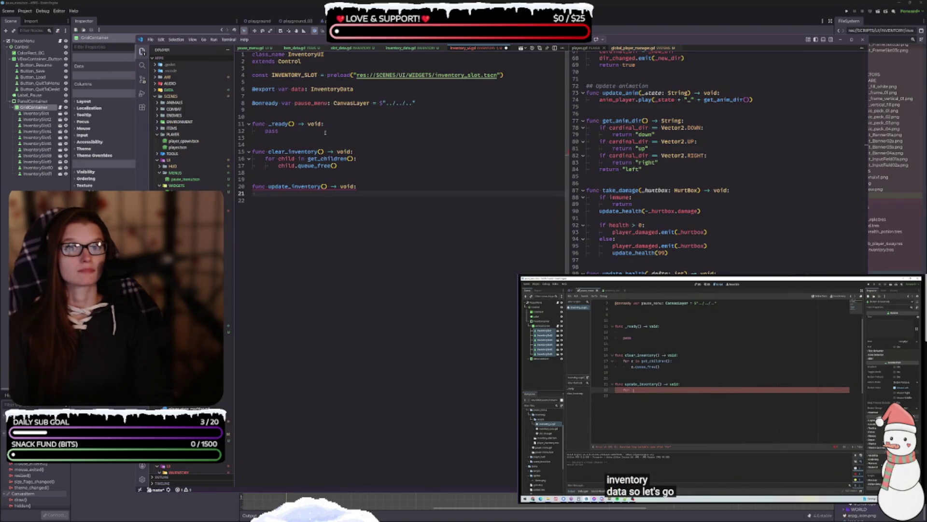
{"action": "type", "text": "for "}
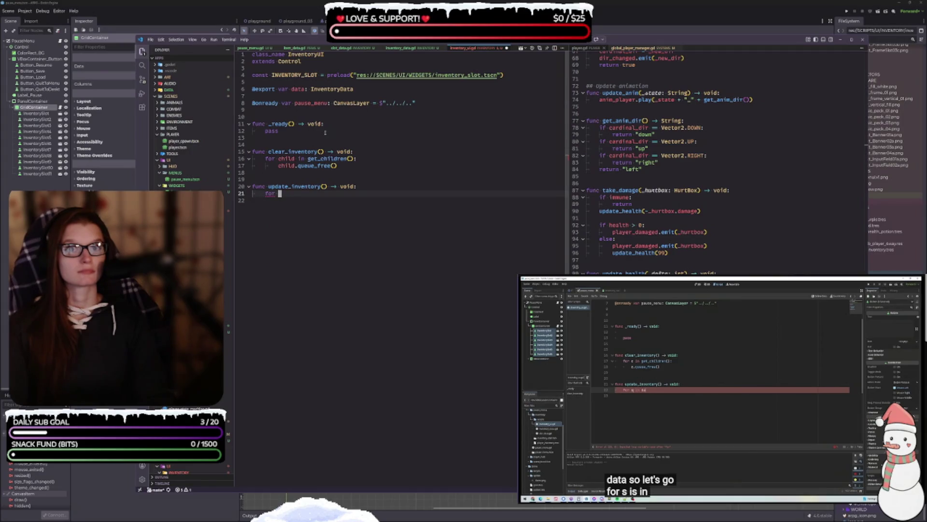
{"action": "type", "text": "slo"}
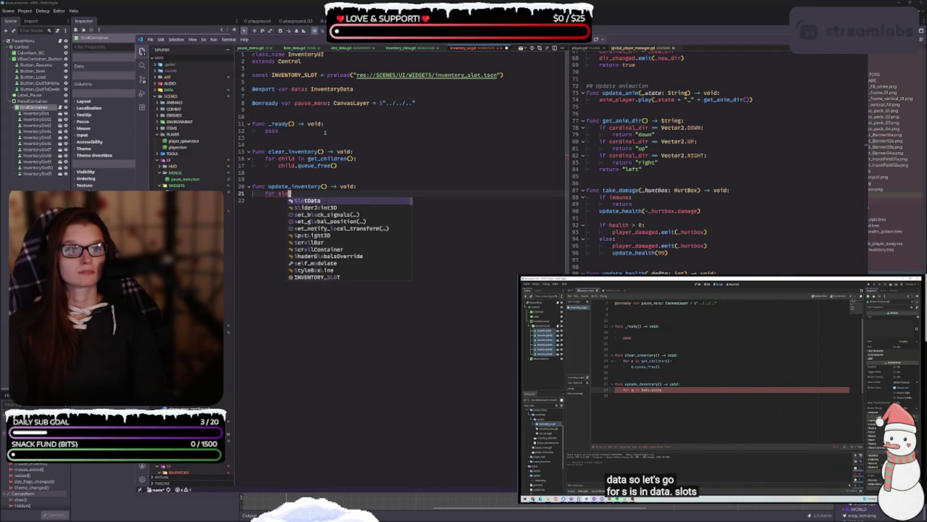
{"action": "type", "text": "t in data."}
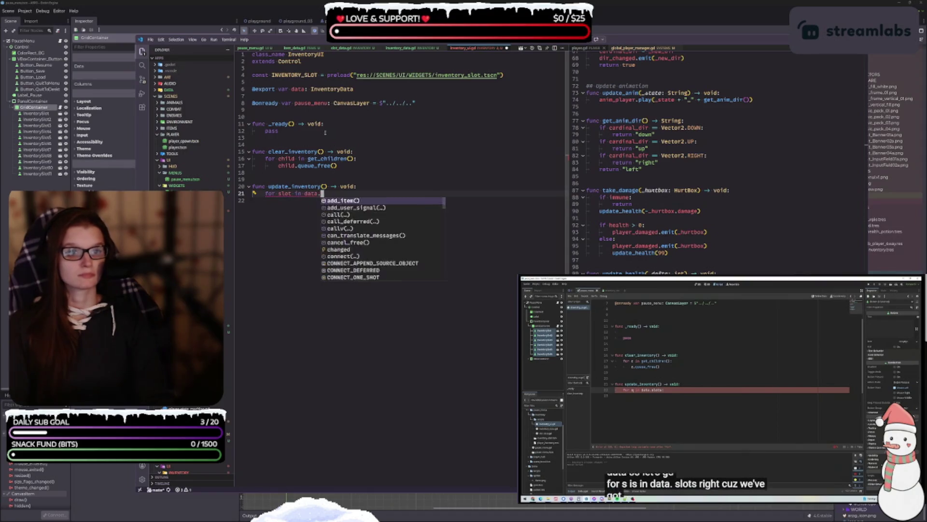
{"action": "type", "text": "slots:"}
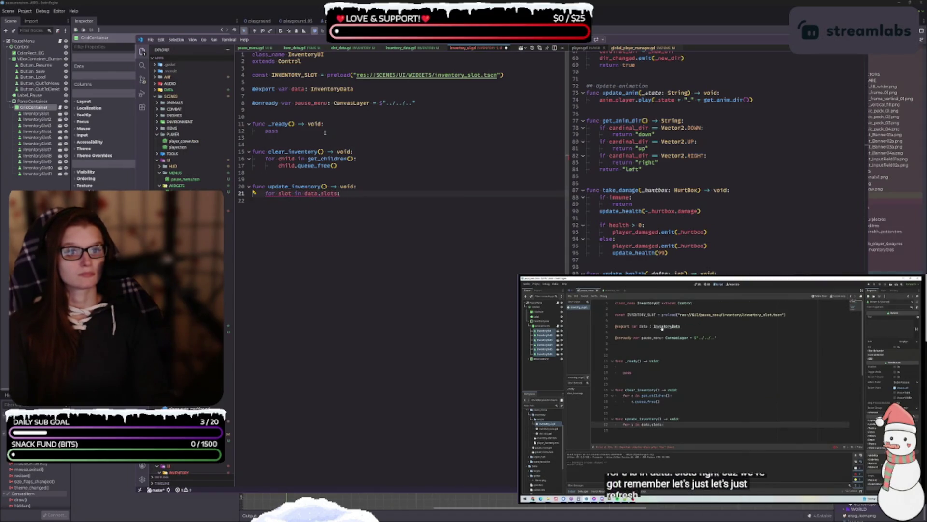
{"action": "key", "text": "Return"}
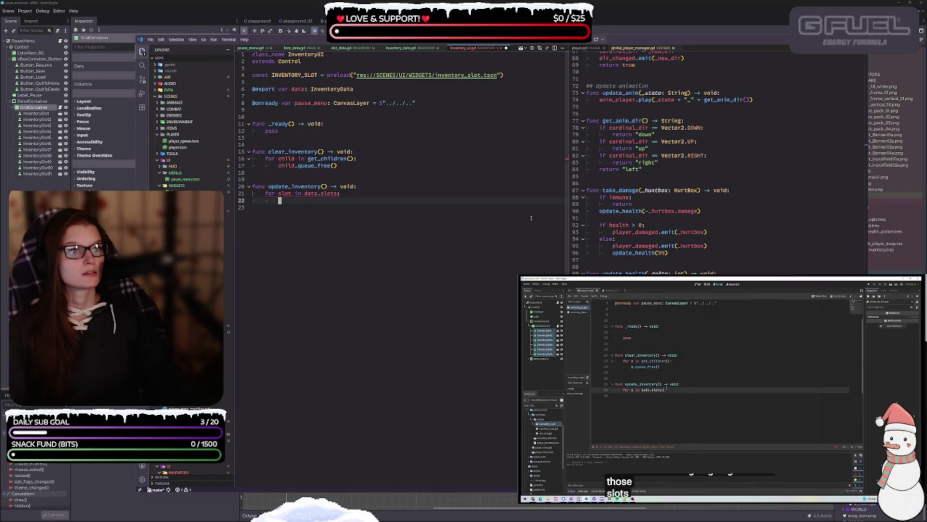
{"action": "scroll", "coordinate": [724, 174], "scroll_direction": "up", "scroll_amount": 10}
{"action": "scroll", "coordinate": [725, 174], "scroll_direction": "up", "scroll_amount": 6}
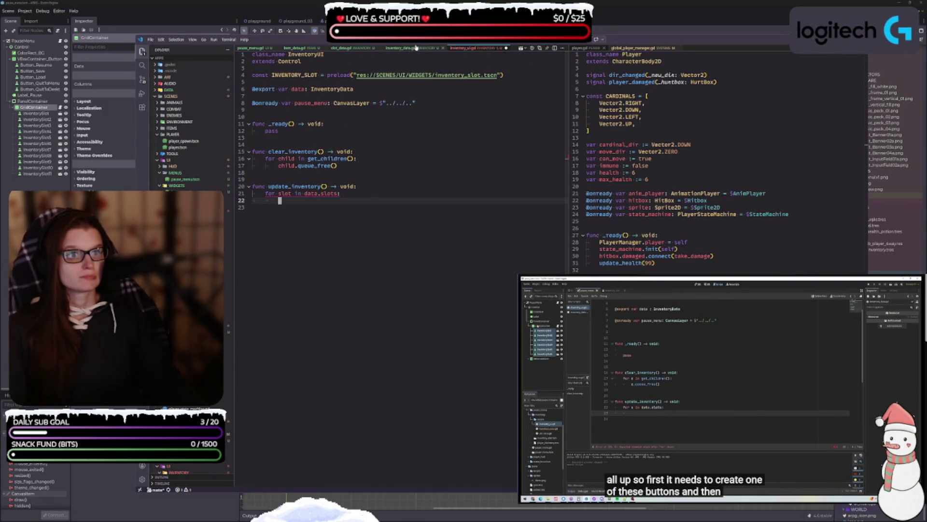
{"action": "key", "text": "ctrl+Tab"}
{"action": "left_click", "coordinate": [465, 51]}
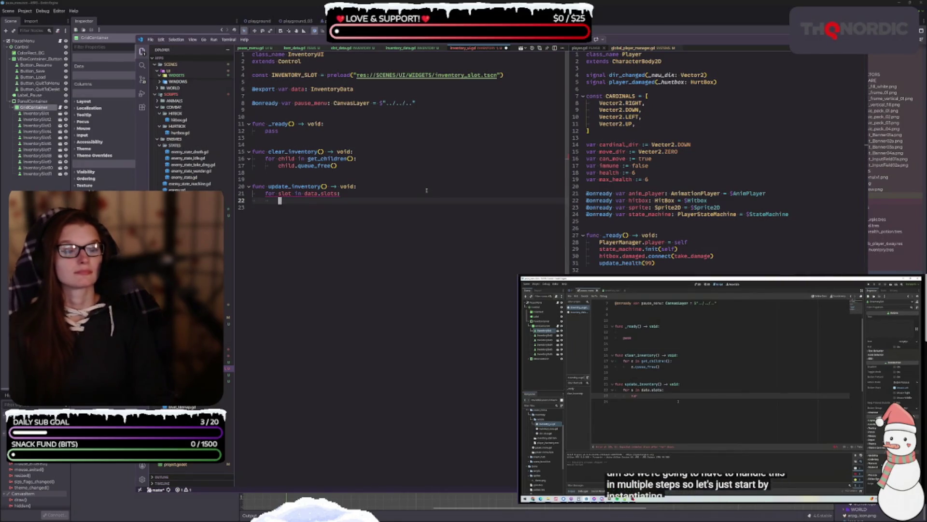
In the loop, set new_slot = INVENTORY_SLOT.instantiate() and call add_child(new_slot)
{"action": "type", "text": "var"}
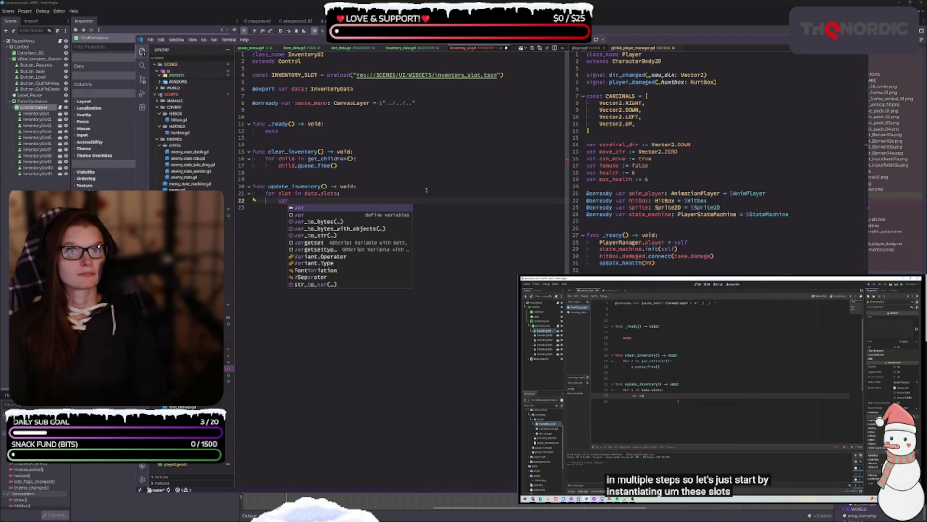
{"action": "type", "text": " new_"}
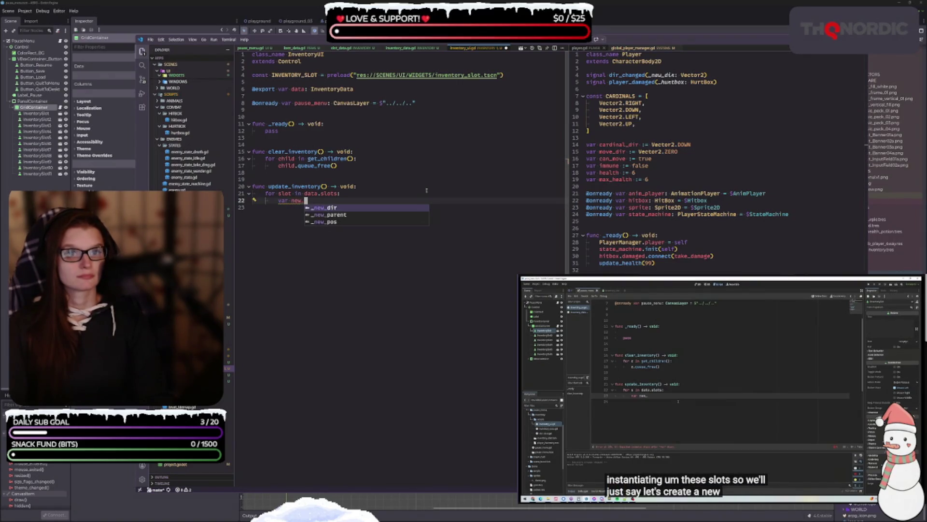
{"action": "type", "text": "slot ="}
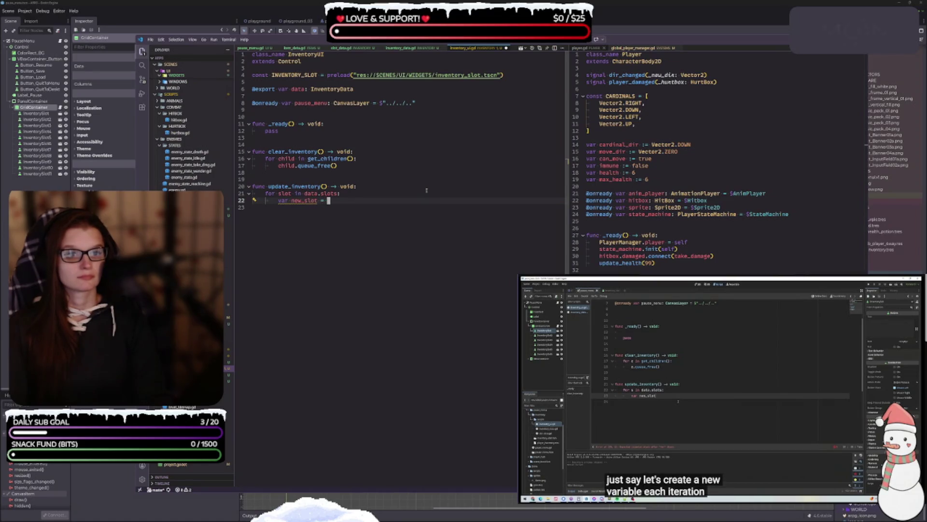
{"action": "type", "text": " slot"}
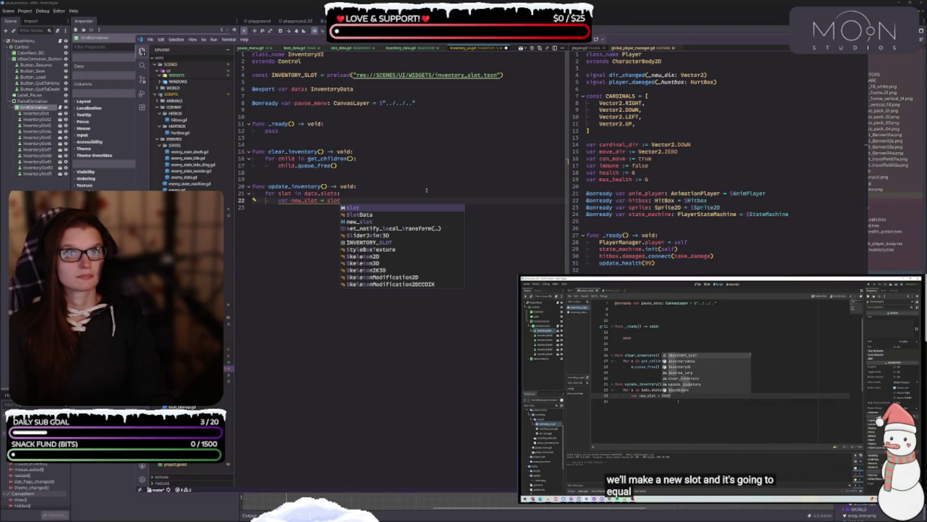
{"action": "key", "text": "BackSpace"}
{"action": "key", "text": "BackSpace"}
{"action": "key", "text": "BackSpace"}
{"action": "type", "text": "INVENTORY_SLOT"}
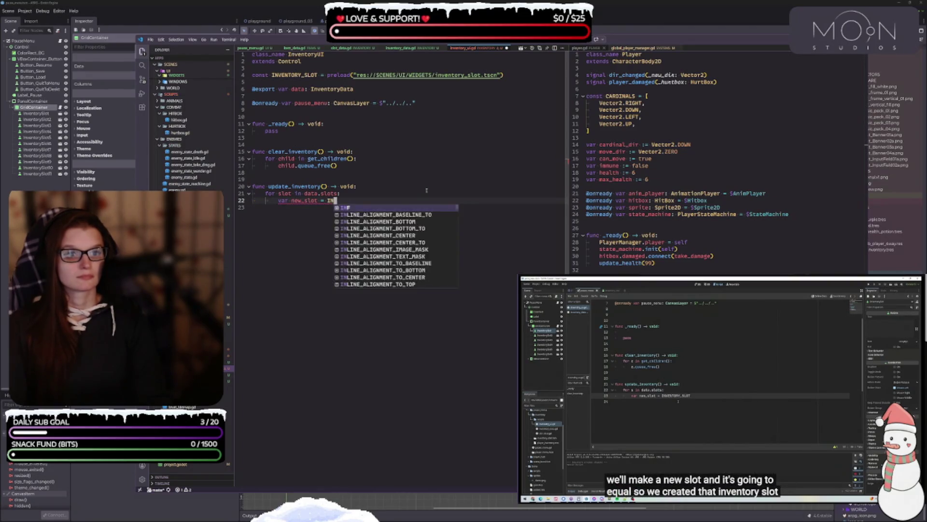
{"action": "type", "text": ".instantiate"}
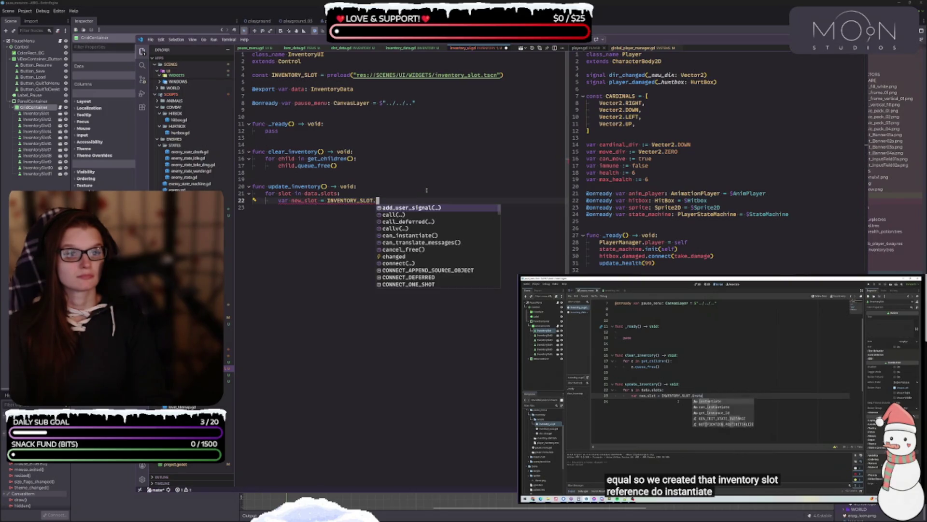
{"action": "type", "text": "()"}
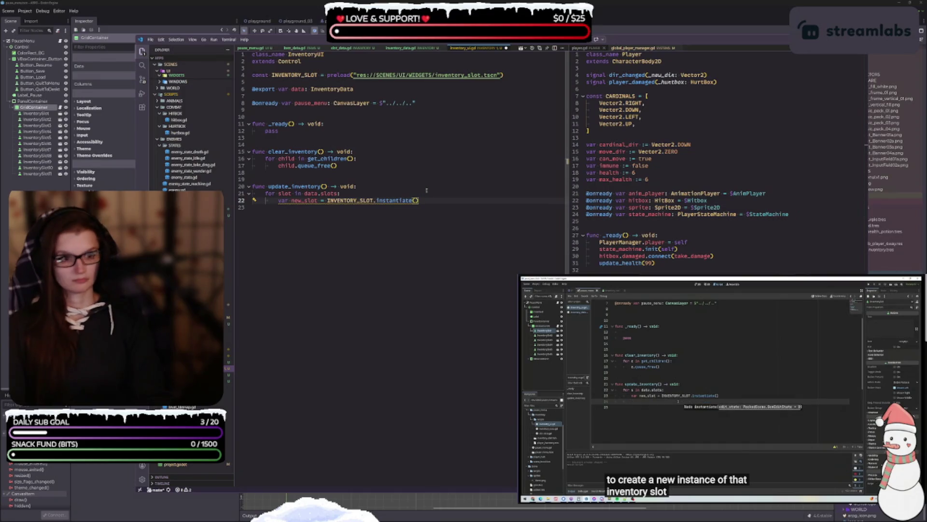
{"action": "key", "text": "Return"}
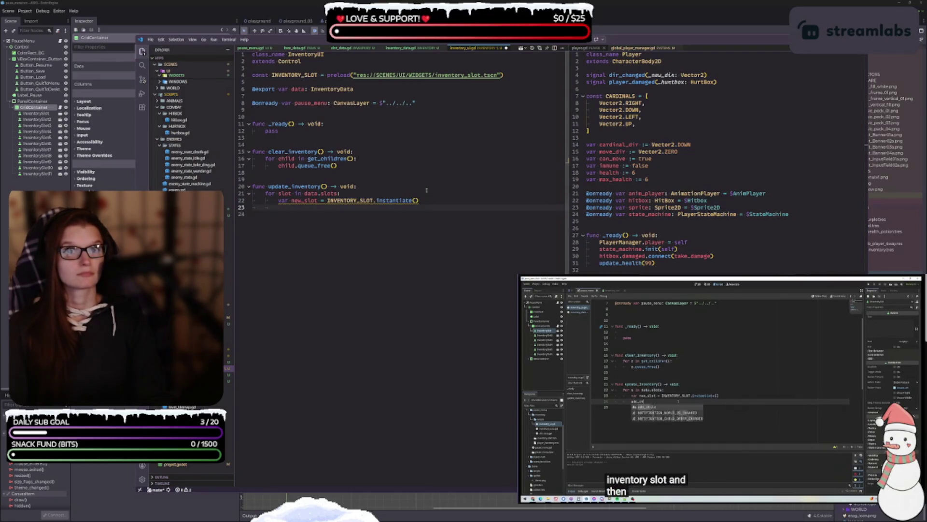
{"action": "type", "text": "add"}
{"action": "key", "text": "Return"}
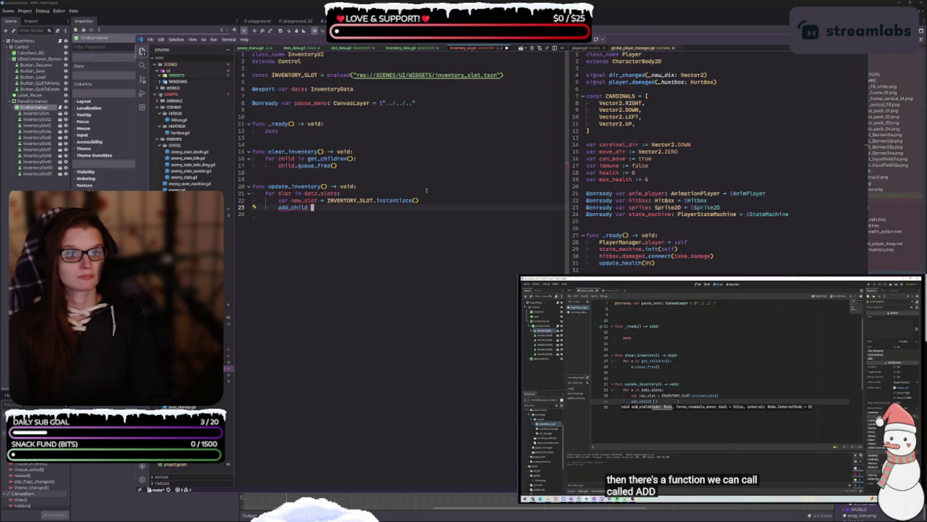
{"action": "type", "text": ")"}
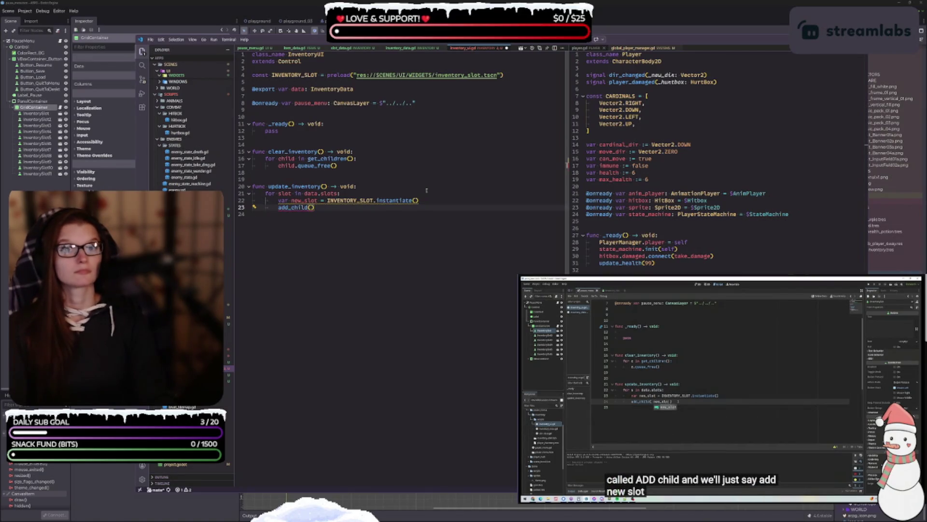
{"action": "type", "text": "new_slot"}
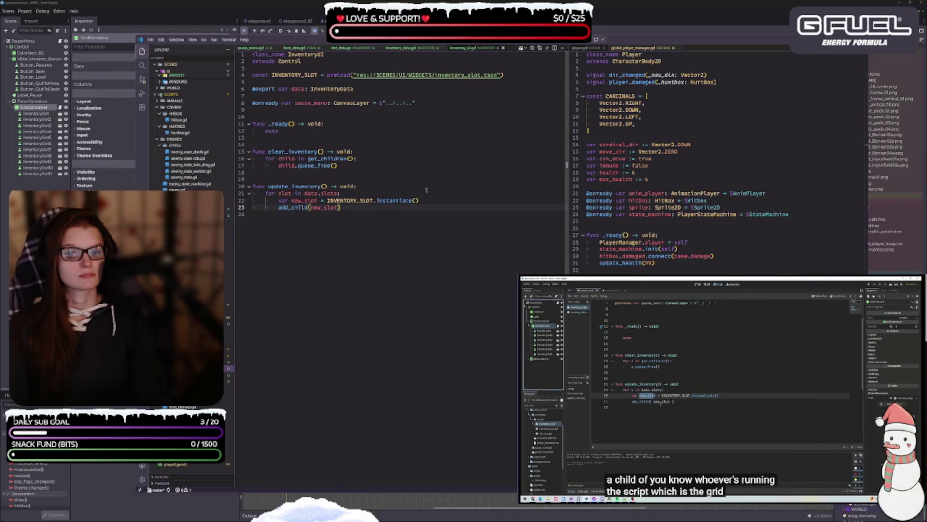
{"action": "key", "text": "Return"}
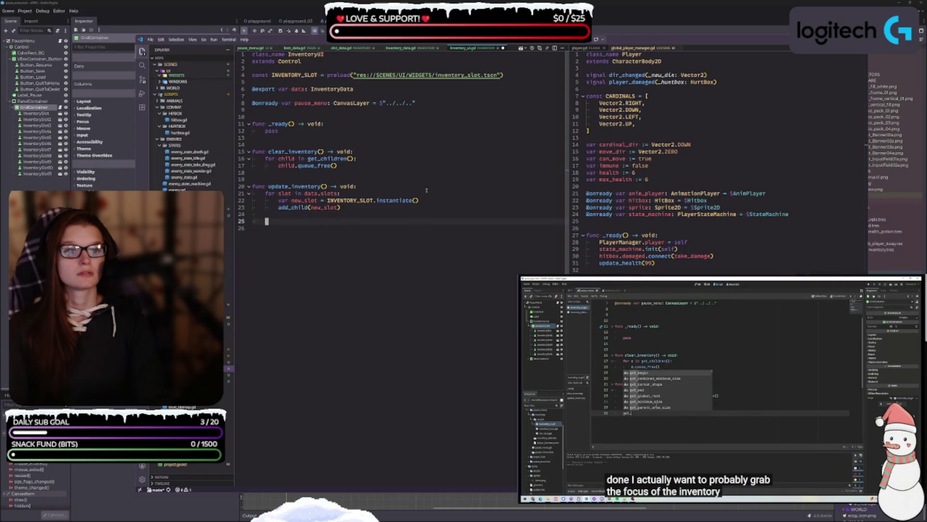
Add get_child(0).grab_focus() after the loop to focus the first slot
{"action": "type", "text": "get_"}
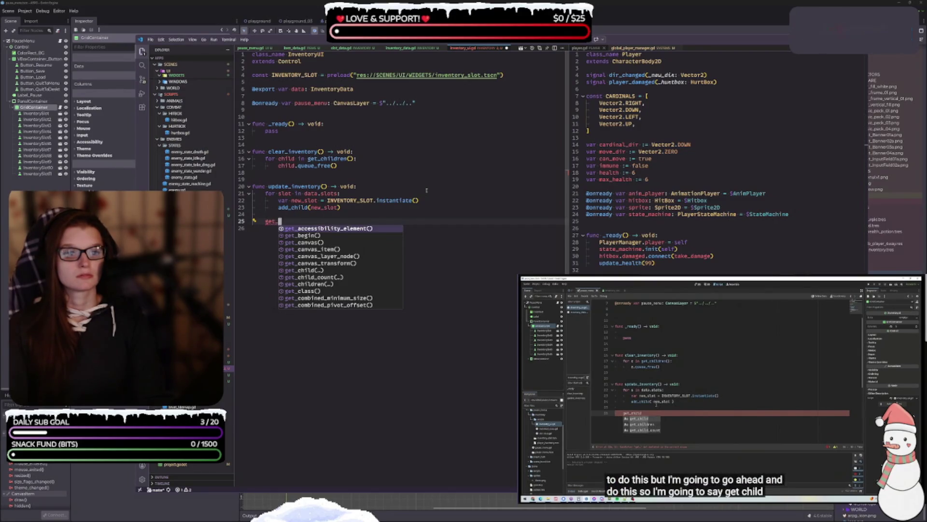
{"action": "type", "text": "child"}
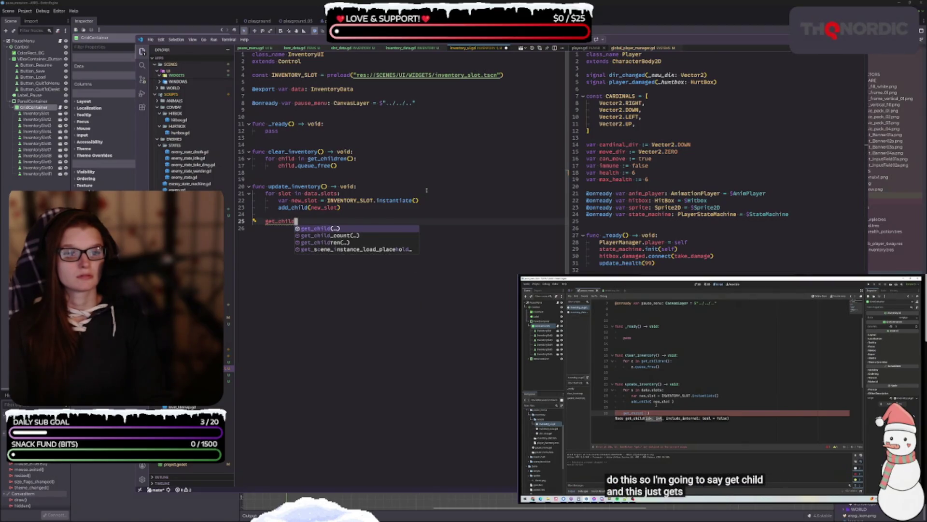
{"action": "type", "text": "("}
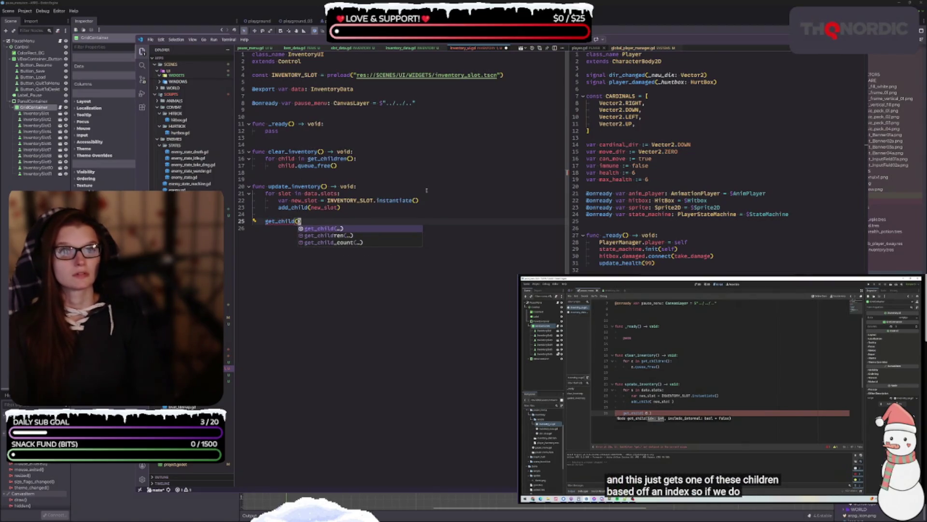
{"action": "type", "text": "0"}
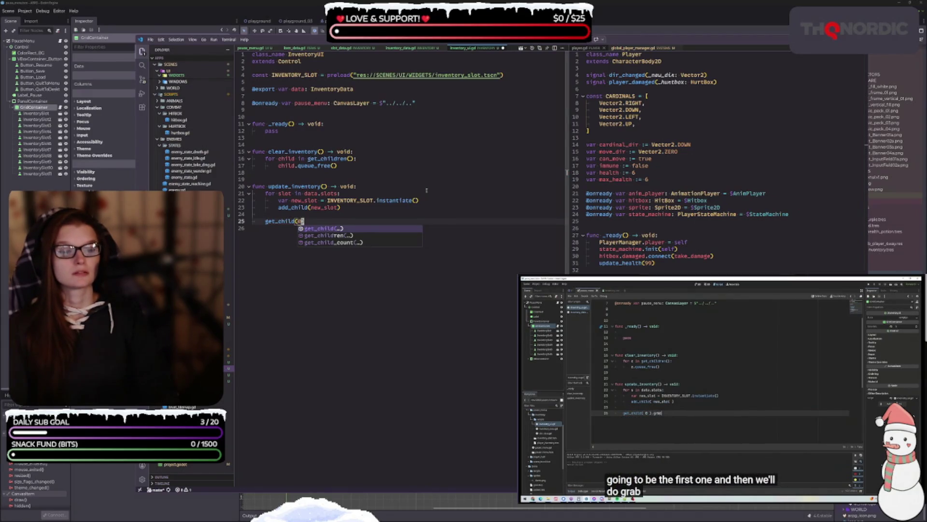
{"action": "type", "text": ").grab"}
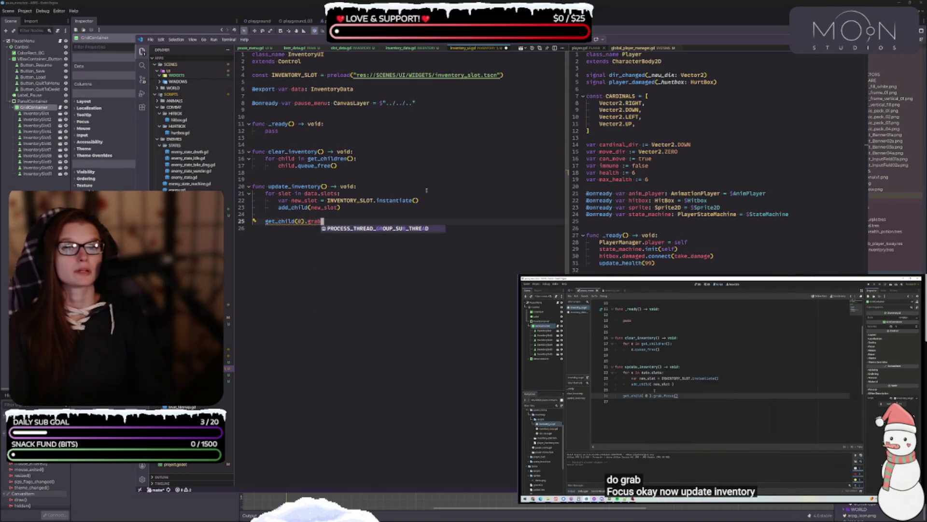
{"action": "left_click", "coordinate": [700, 356]}
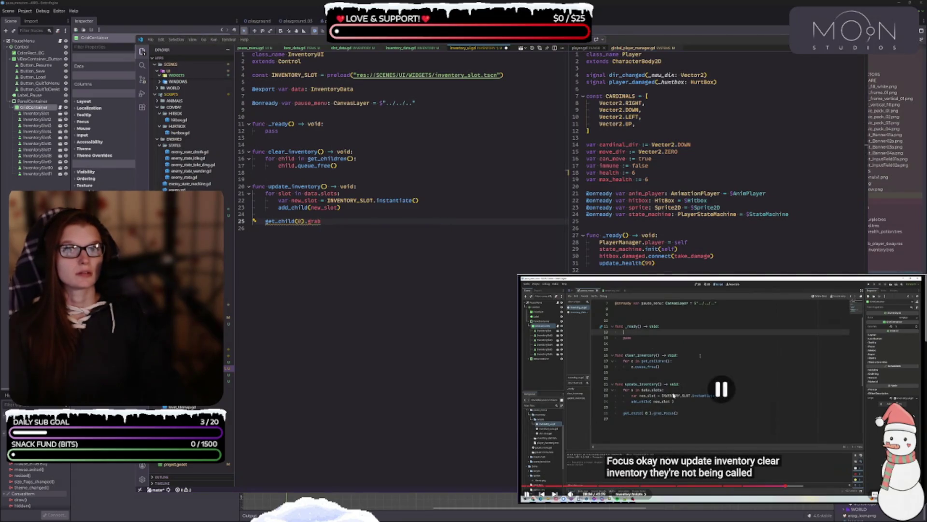
{"action": "left_click", "coordinate": [339, 224]}
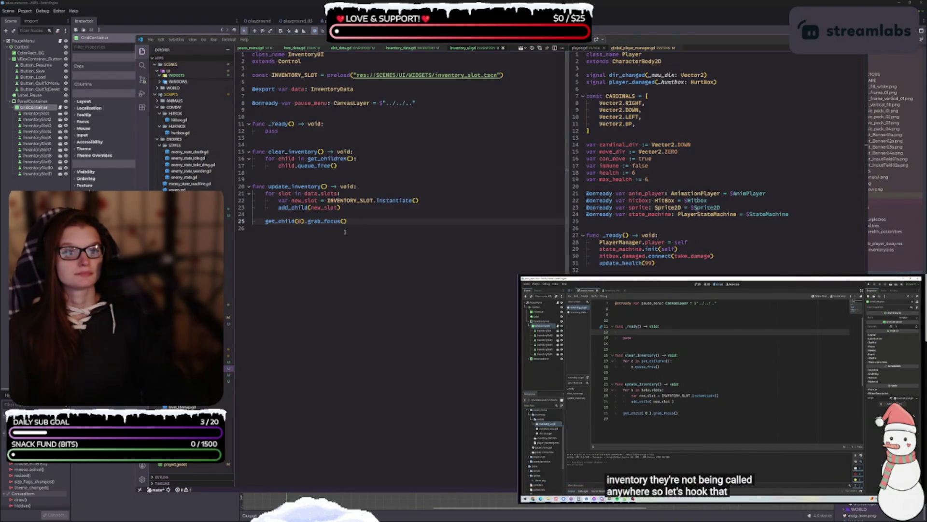
{"action": "left_click", "coordinate": [301, 213]}
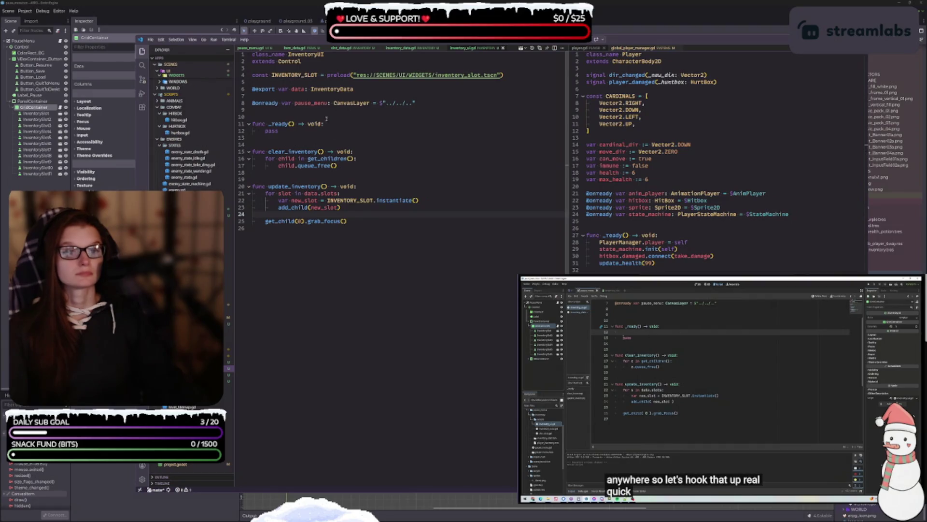
{"action": "double_click", "coordinate": [271, 131]}
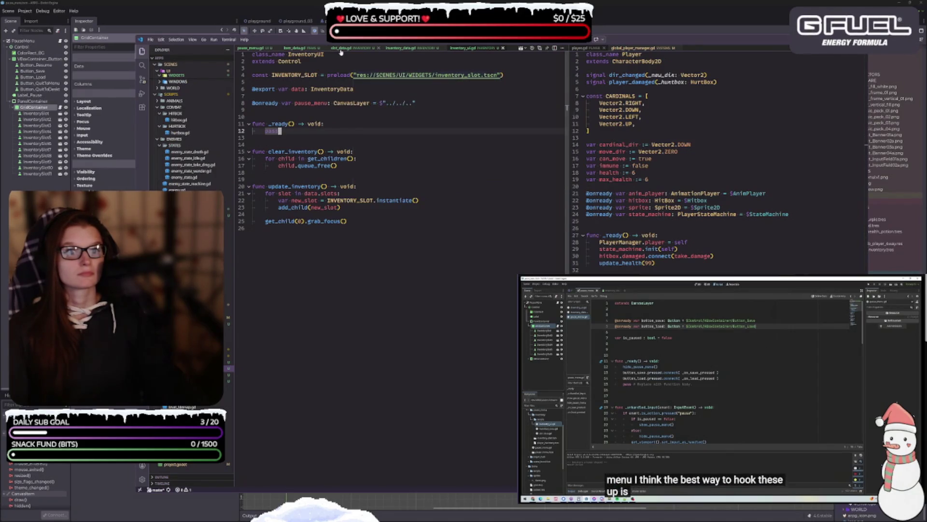
In pause_menu.gd, add 'signal shown' below extends CanvasLayer
{"action": "left_click", "coordinate": [256, 48]}
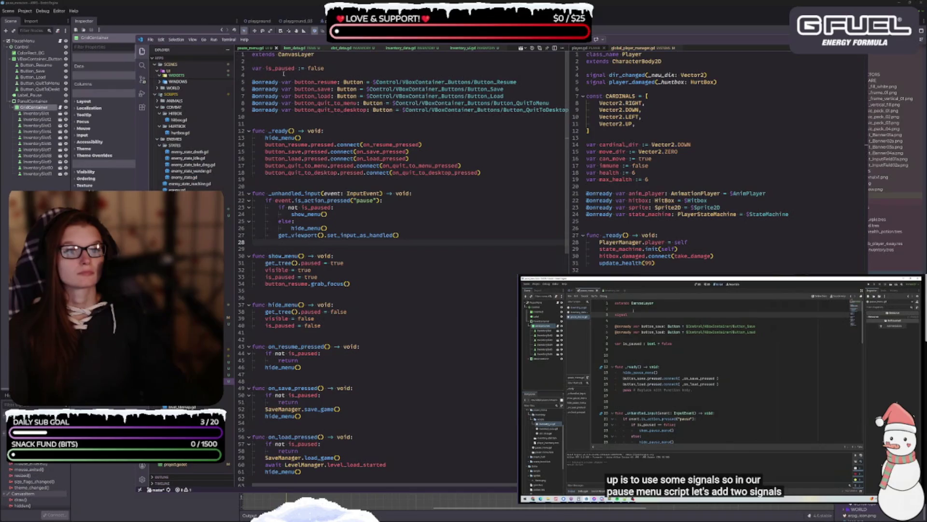
{"action": "left_click", "coordinate": [262, 61]}
{"action": "key", "text": "Return"}
{"action": "key", "text": "Return"}
{"action": "key", "text": "Up"}
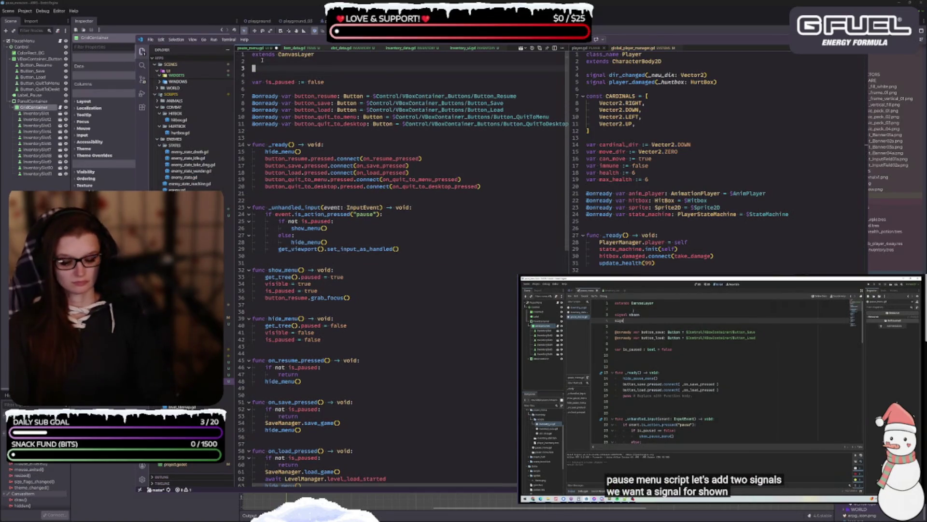
{"action": "type", "text": "signal show_me"}
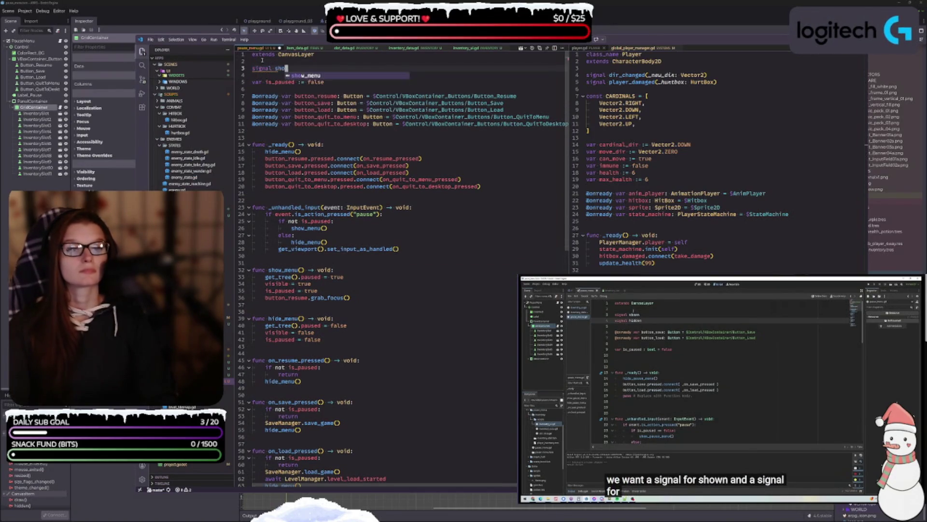
{"action": "key", "text": "BackSpace"}
{"action": "key", "text": "BackSpace"}
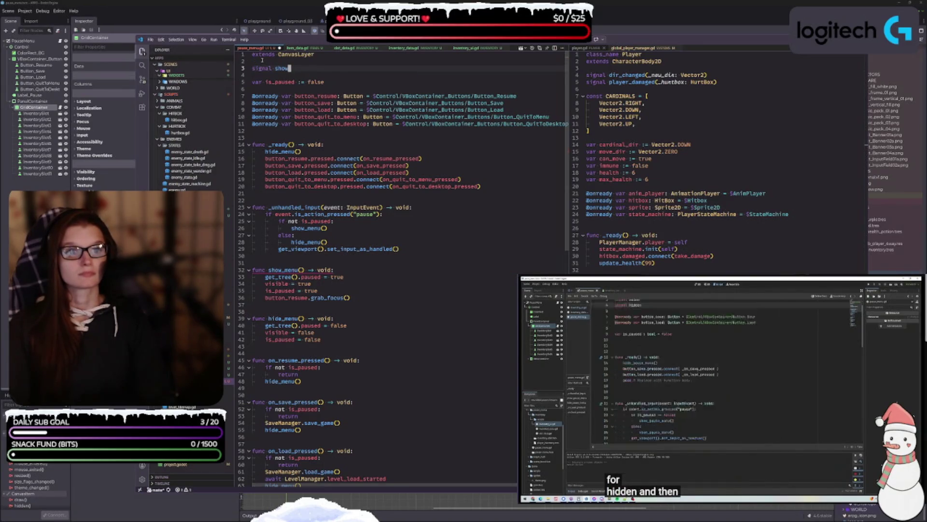
{"action": "key", "text": "BackSpace"}
{"action": "type", "text": "n"}
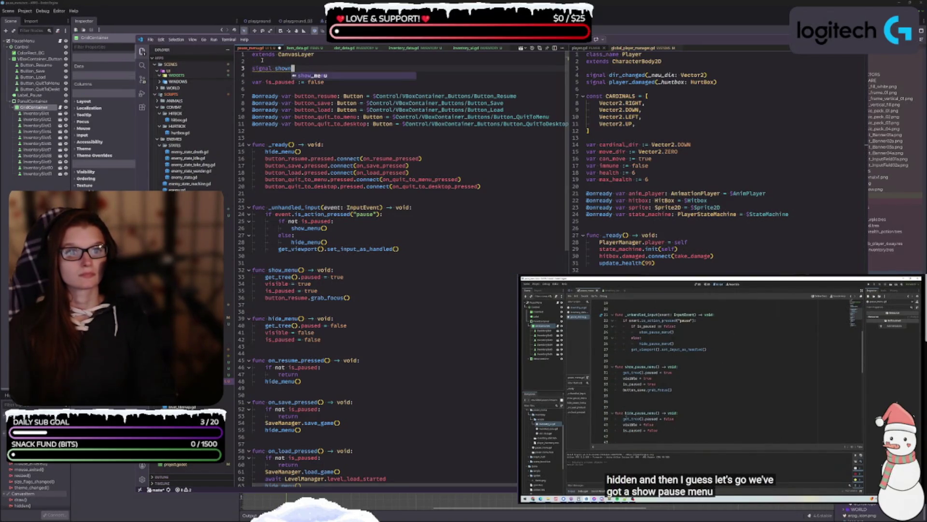
{"action": "key", "text": "Escape"}
Add 'signal hidden' on the next line
{"action": "key", "text": "Return"}
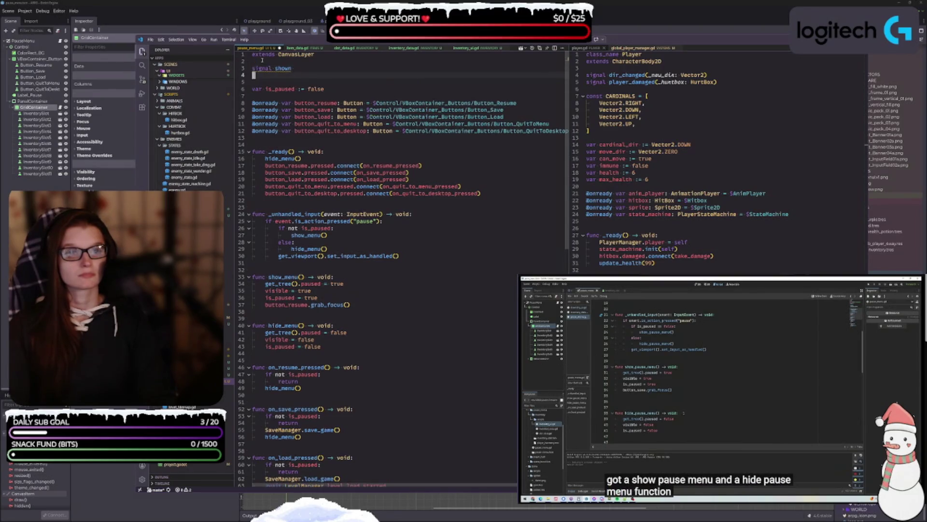
{"action": "type", "text": "signal"}
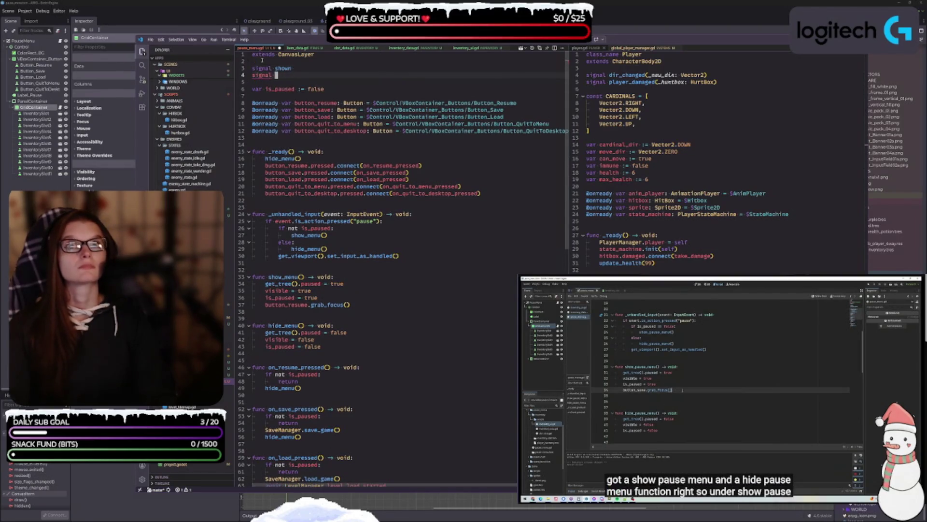
{"action": "left_click", "coordinate": [788, 486]}
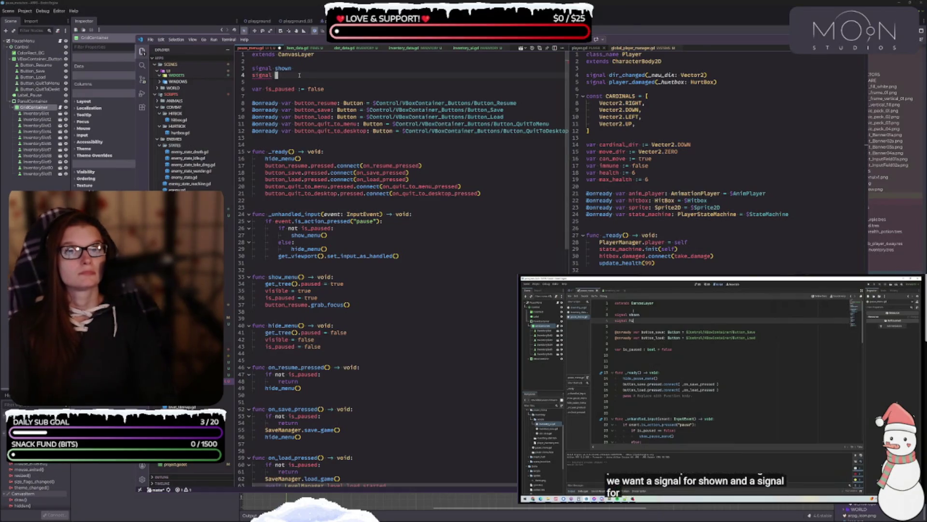
{"action": "type", "text": "hidden"}
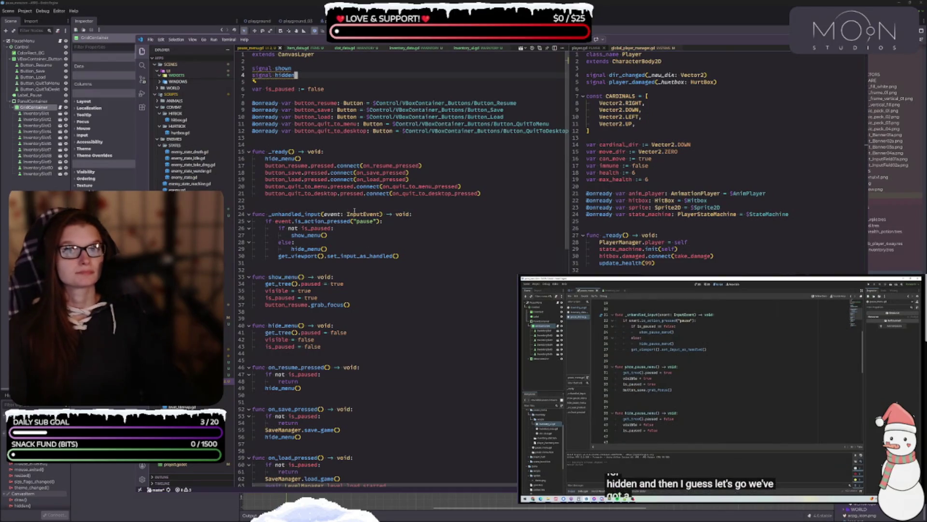
{"action": "scroll", "coordinate": [348, 289], "scroll_direction": "down", "scroll_amount": 7}
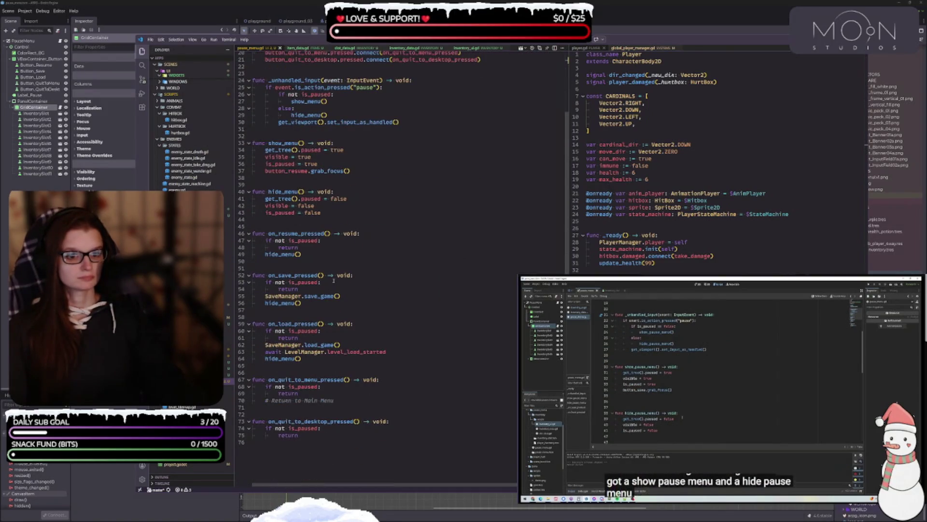
{"action": "scroll", "coordinate": [304, 219], "scroll_direction": "up", "scroll_amount": 3}
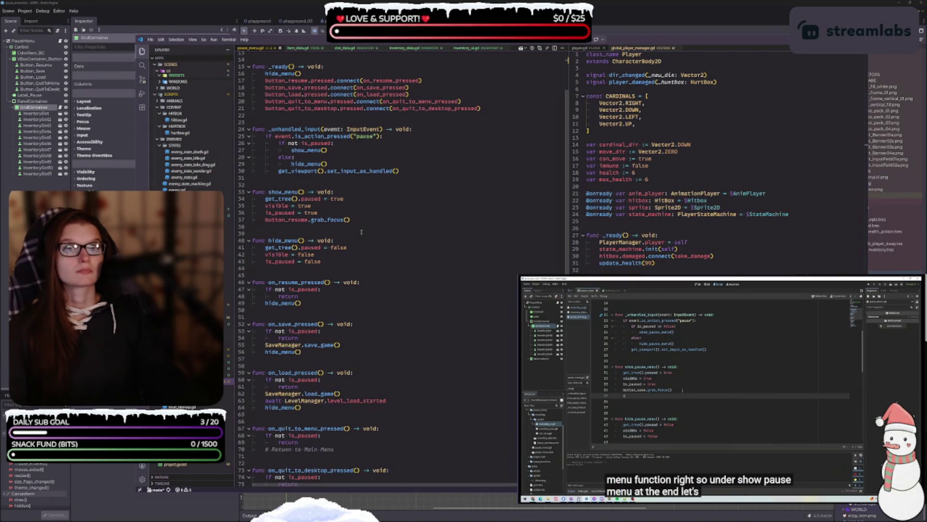
End show_menu with shown.emit() and hide_menu with hidden.emit(), deleting button_resume.grab_focus()
{"action": "key", "text": "Return"}
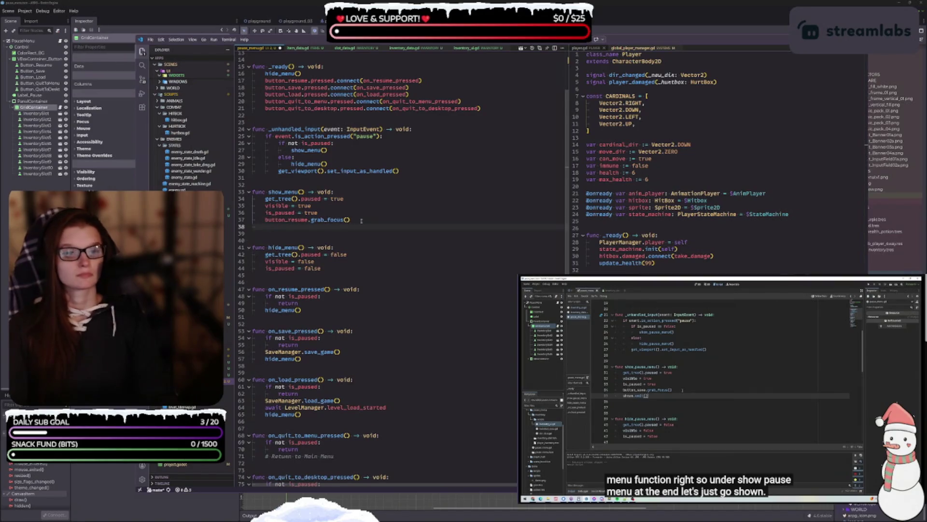
{"action": "type", "text": "shown.emit("}
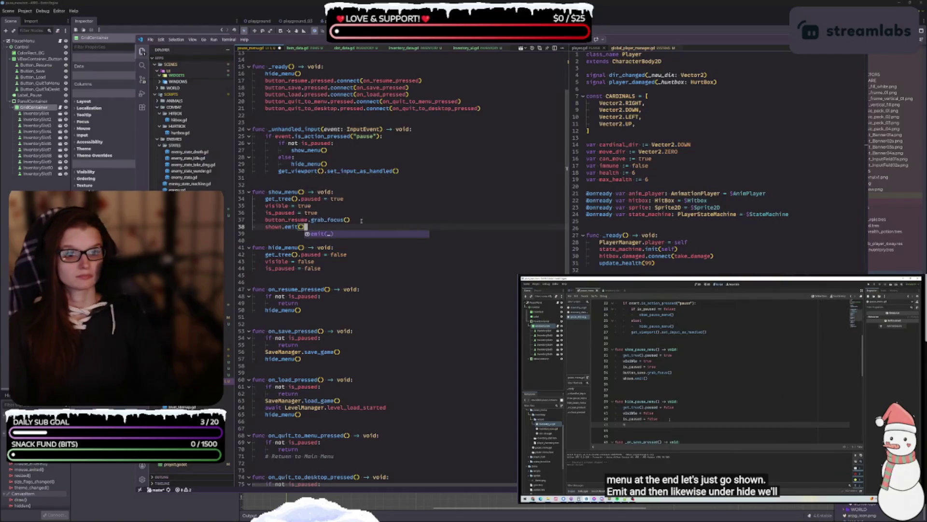
{"action": "left_click", "coordinate": [328, 268]}
{"action": "key", "text": "Return"}
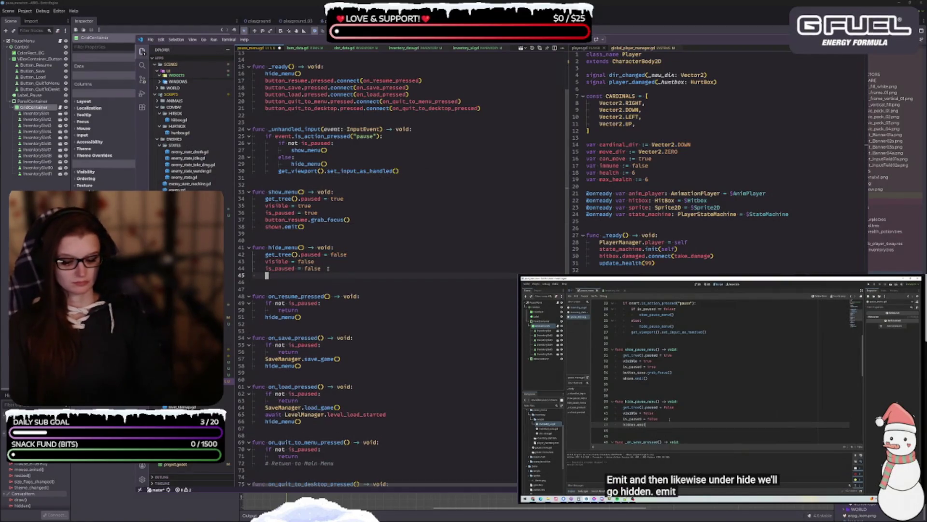
{"action": "type", "text": "hidden.emit("}
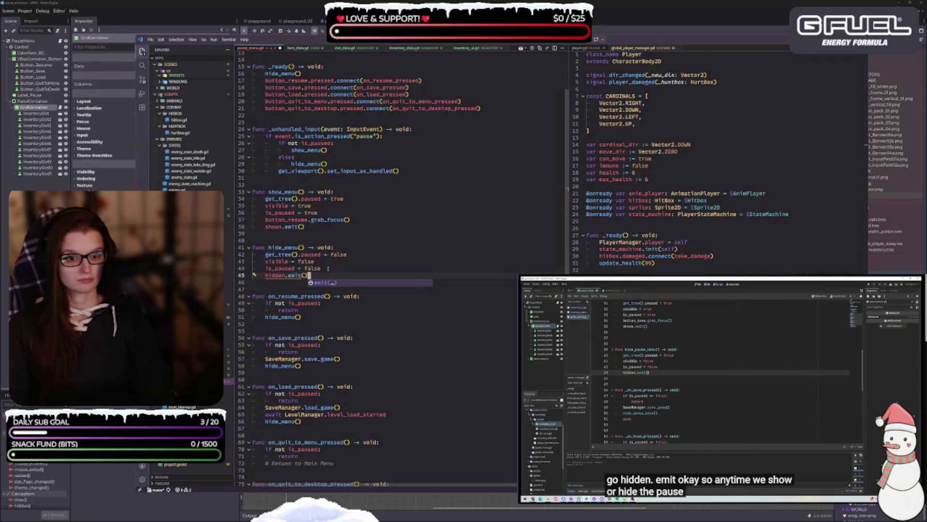
{"action": "left_click", "coordinate": [366, 324]}
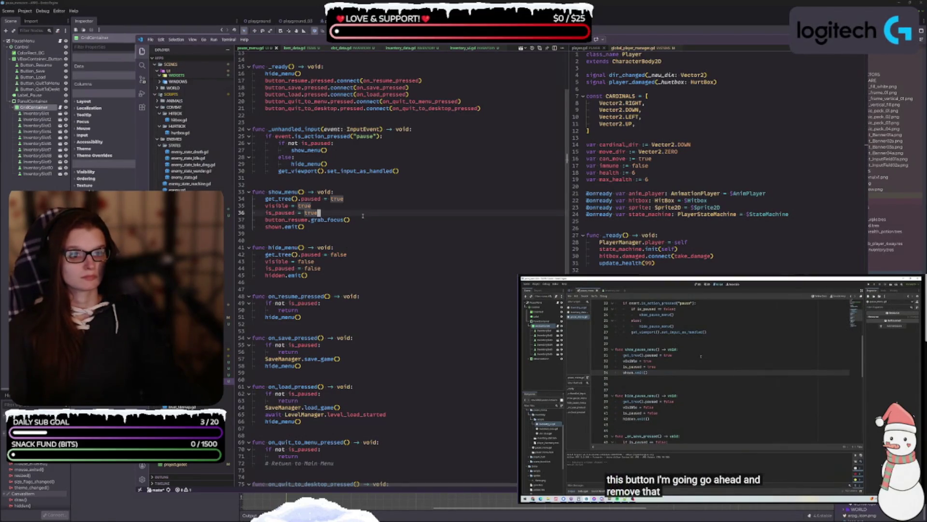
{"action": "left_click", "coordinate": [257, 220]}
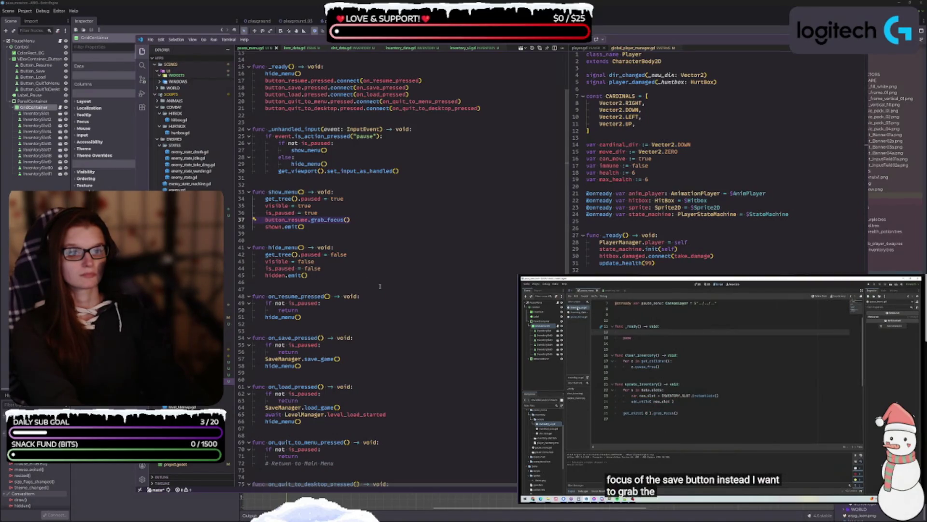
{"action": "key", "text": "BackSpace"}
{"action": "key", "text": "BackSpace"}
{"action": "key", "text": "BackSpace"}
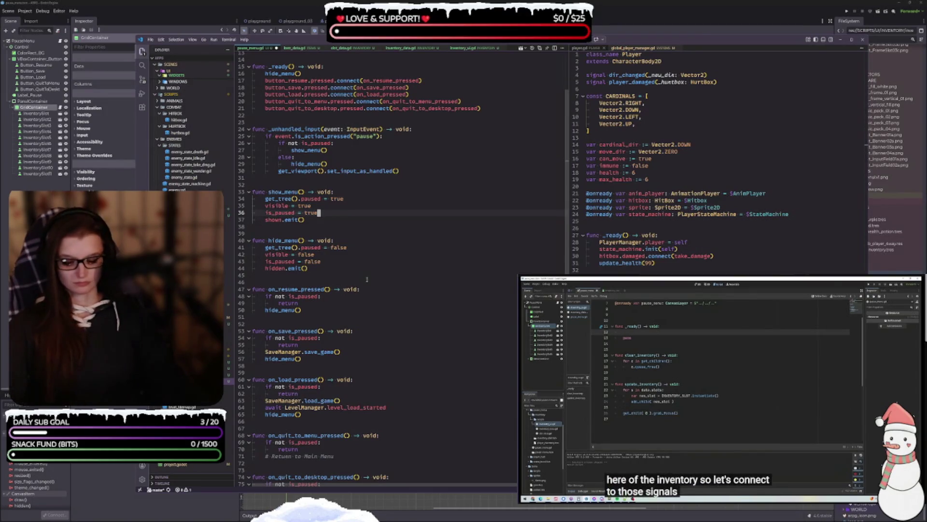
Delete the pause_menu line and replace pass in _ready with PauseMenu.shown.connect(update_inventory)
{"action": "left_click", "coordinate": [471, 48]}
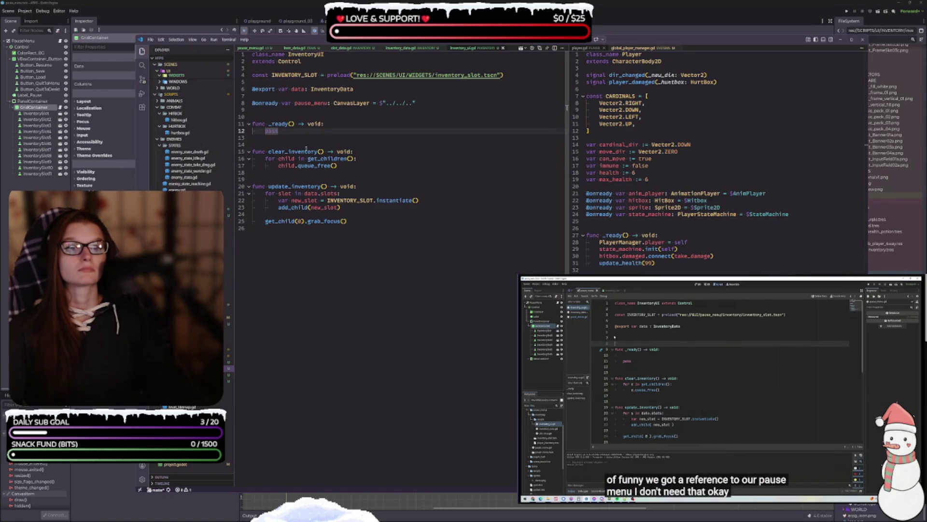
{"action": "triple_click", "coordinate": [269, 102]}
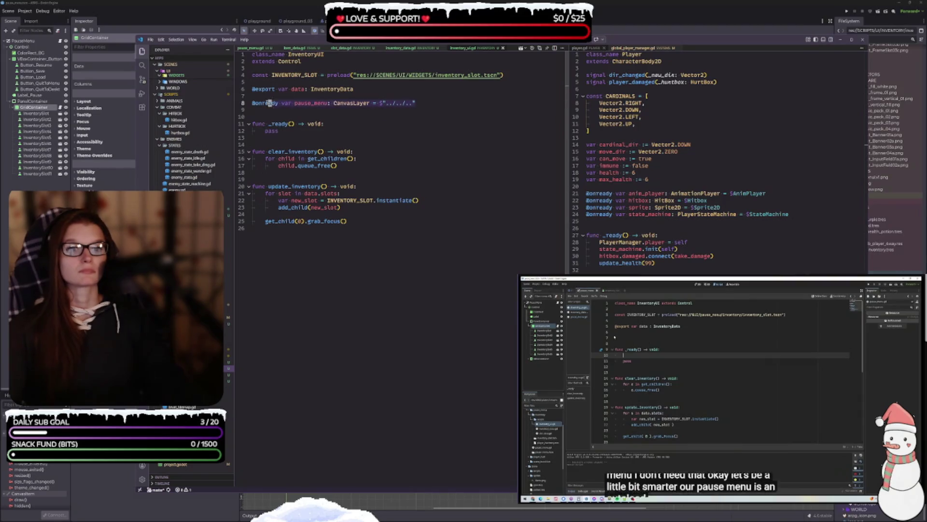
{"action": "key", "text": "BackSpace"}
{"action": "key", "text": "BackSpace"}
{"action": "key", "text": "BackSpace"}
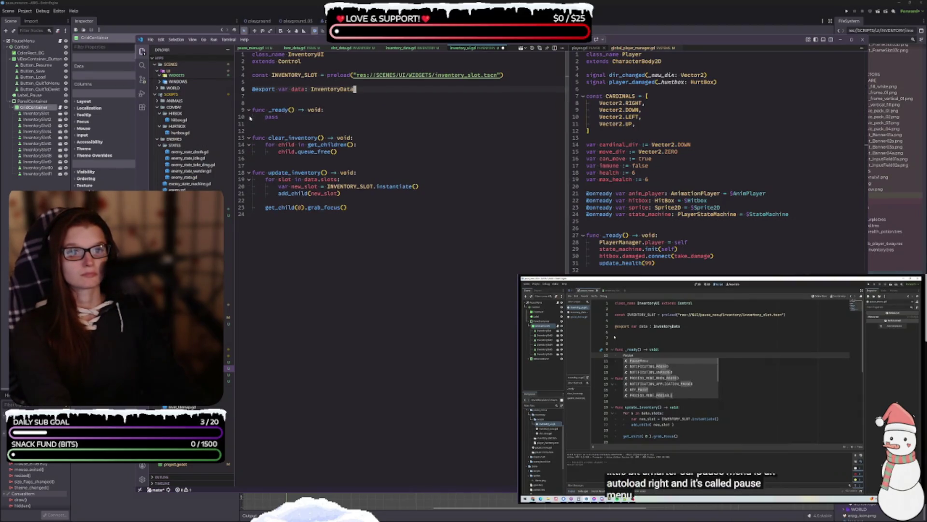
{"action": "key", "text": "Down"}
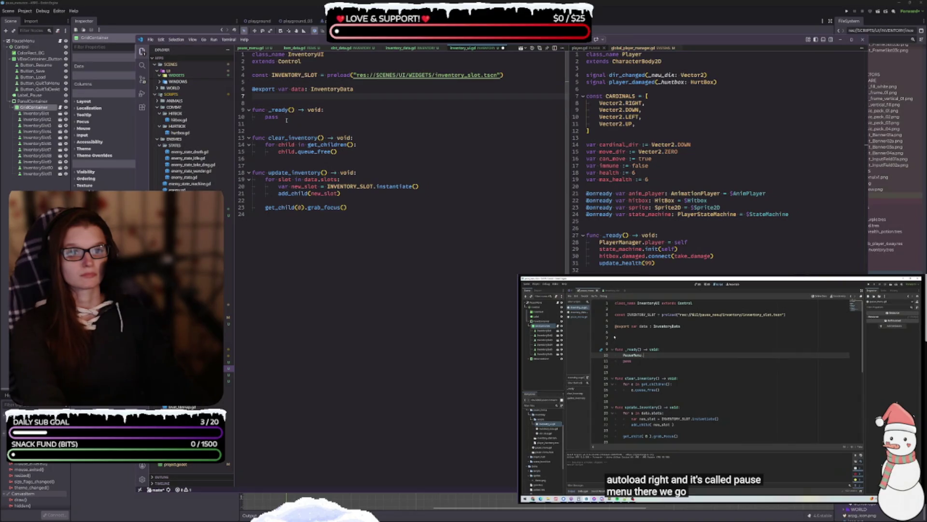
{"action": "double_click", "coordinate": [273, 117]}
{"action": "key", "text": "BackSpace"}
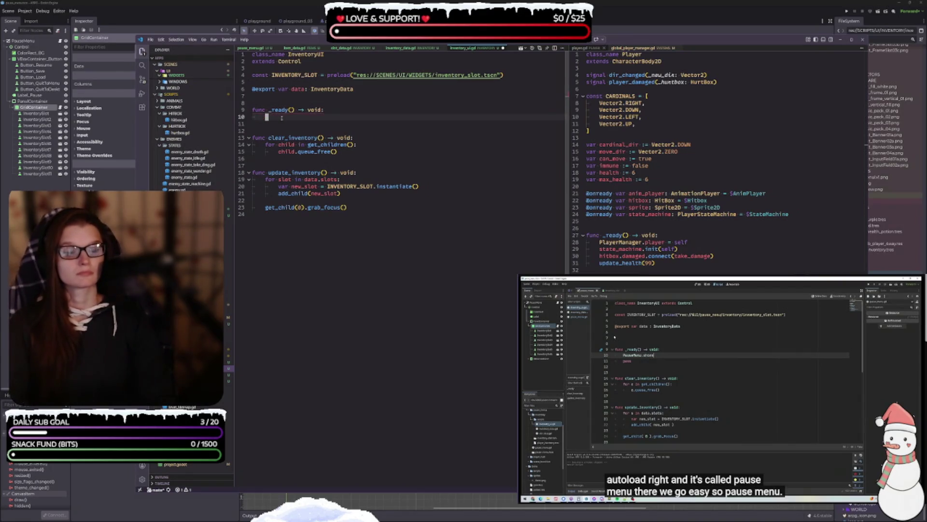
{"action": "type", "text": "PauseMenu.show"}
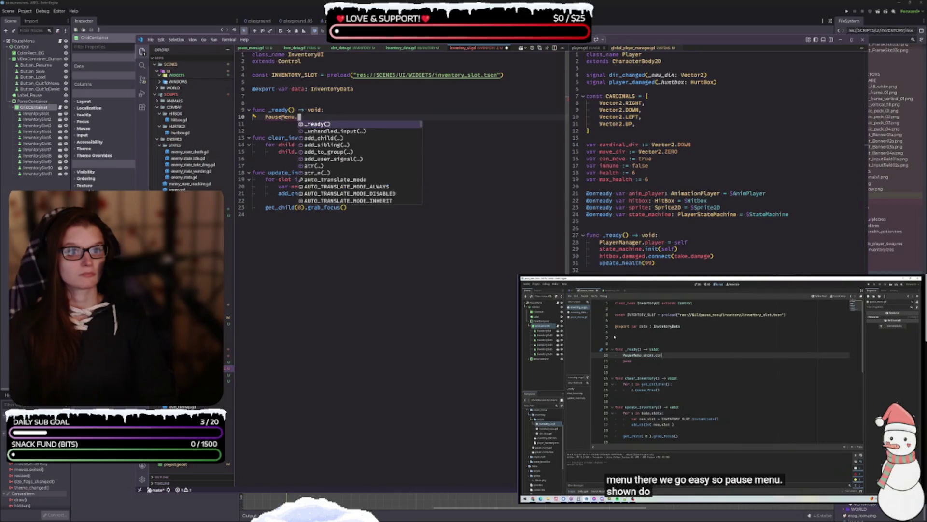
{"action": "type", "text": "n.co"}
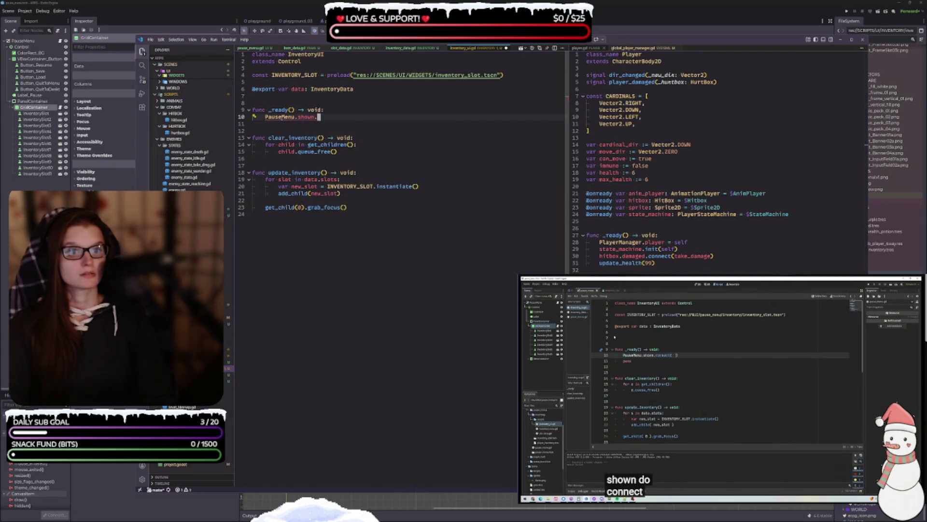
{"action": "key", "text": "Return"}
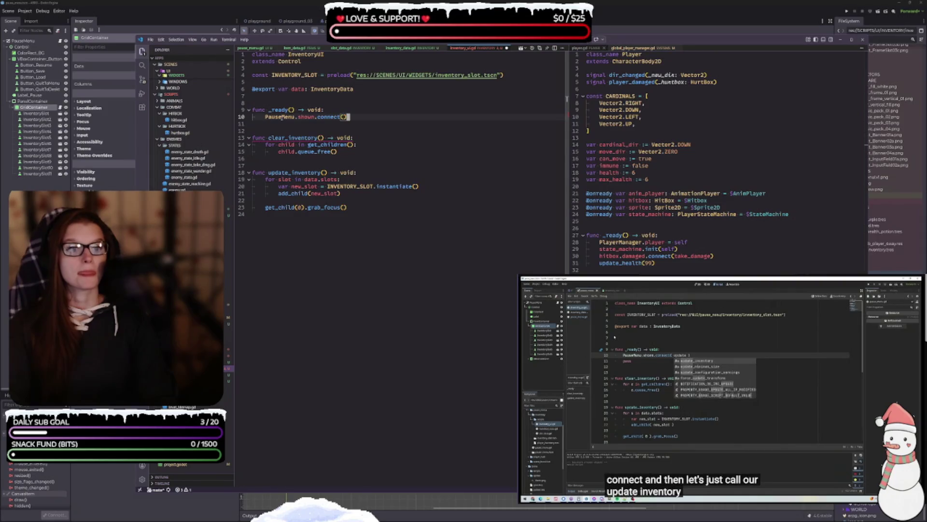
{"action": "type", "text": "update_inv"}
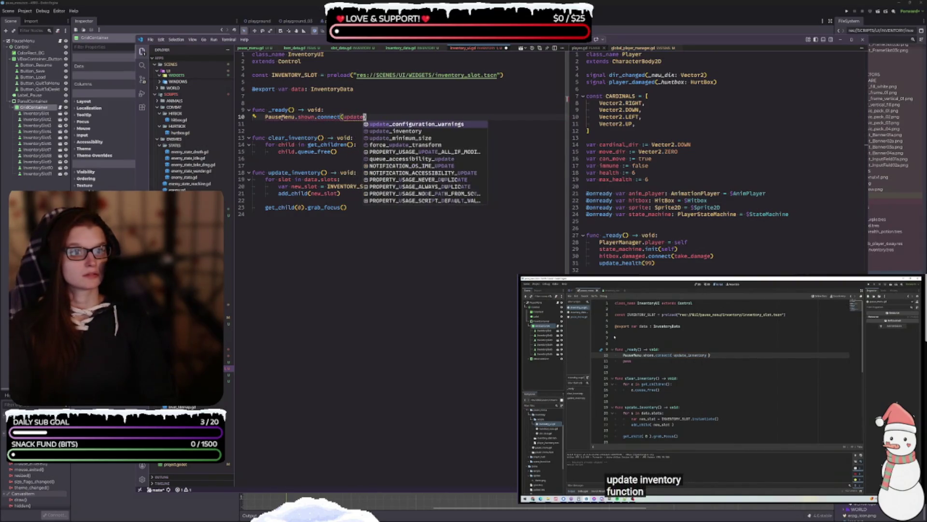
{"action": "key", "text": "Return"}
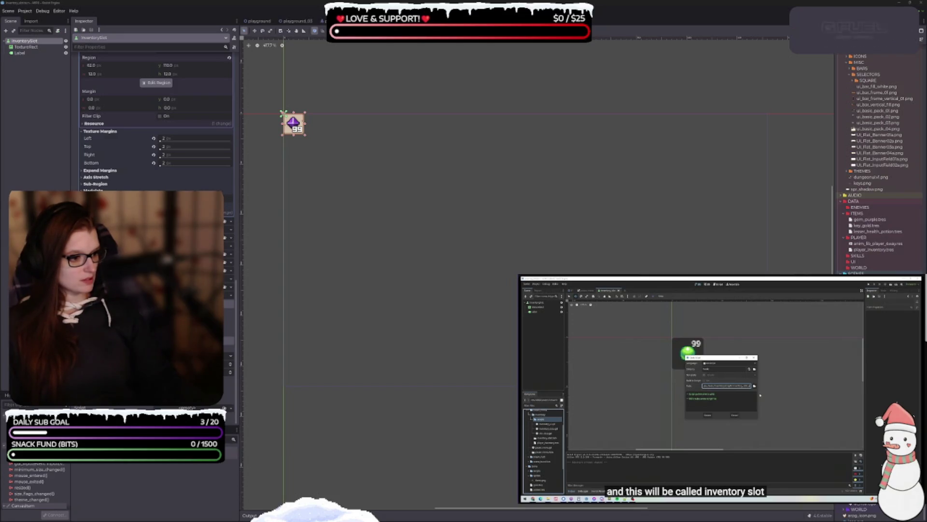
Create a new script named slot_ui.gd in the INVENTORY scripts folder
{"action": "right_click", "coordinate": [845, 507]}
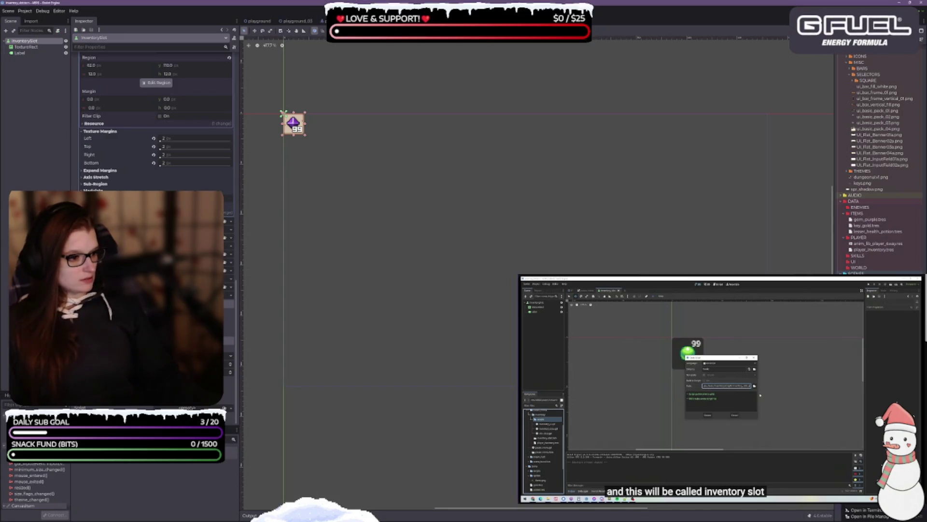
{"action": "left_click", "coordinate": [865, 483]}
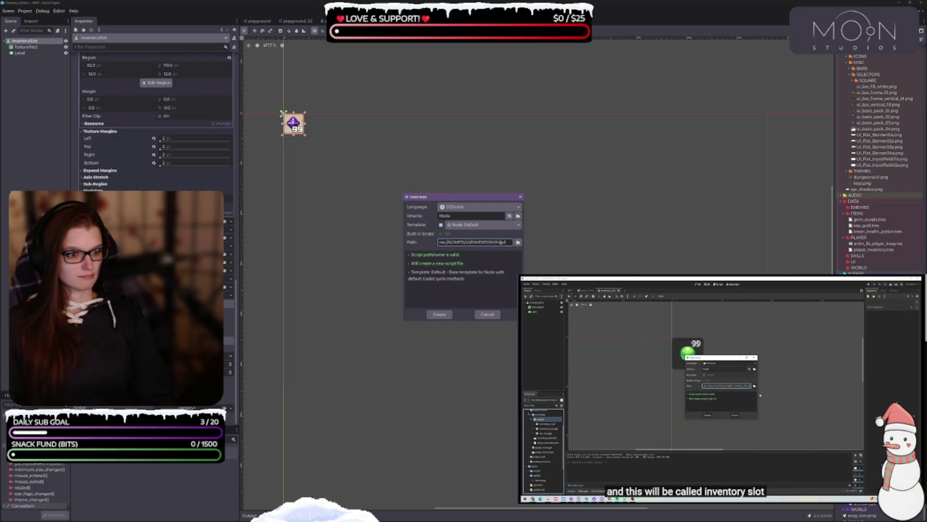
{"action": "key", "text": "BackSpace"}
{"action": "key", "text": "BackSpace"}
{"action": "type", "text": "slot_u"}
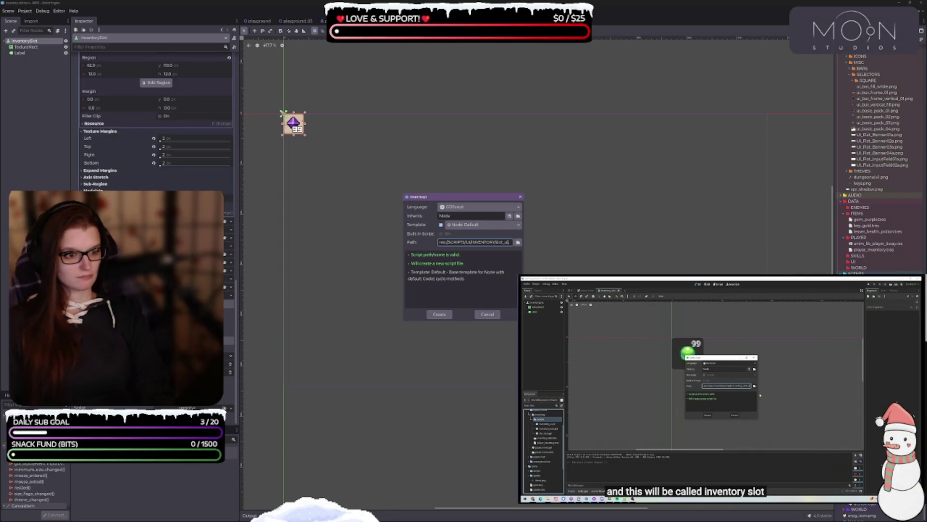
{"action": "key", "text": "Return"}
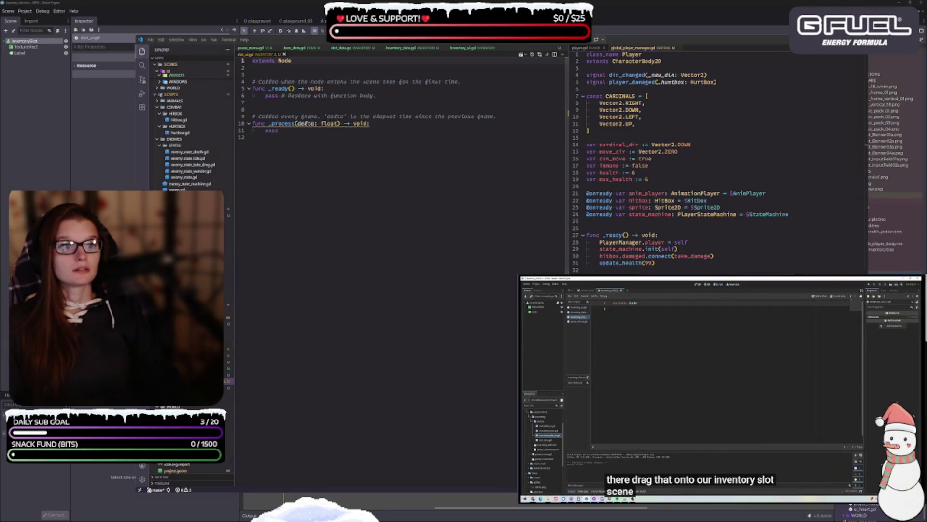
Inspect the InventorySlot and TextureRect nodes, then start typing class_name on line 1 of slot_ui.gd
{"action": "key", "text": "alt+Tab"}
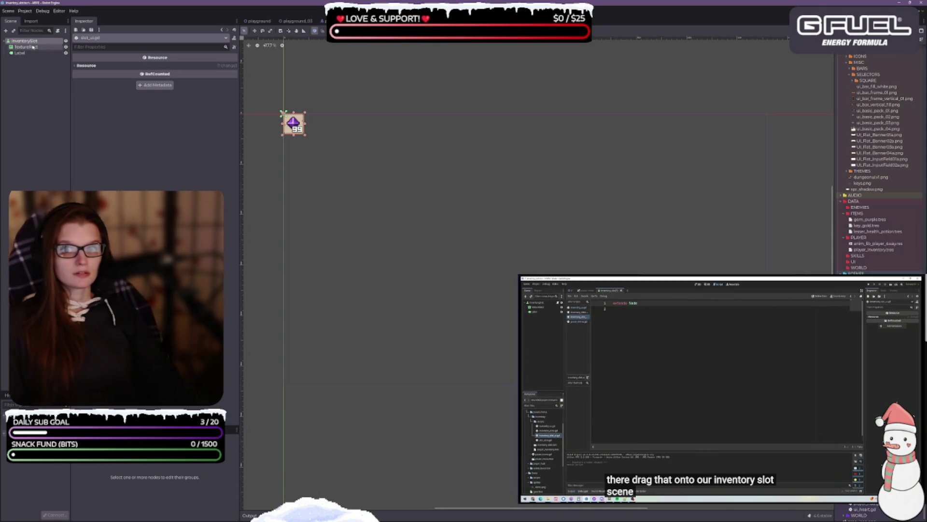
{"action": "left_click", "coordinate": [33, 42]}
{"action": "left_click", "coordinate": [27, 47]}
{"action": "left_click", "coordinate": [26, 41]}
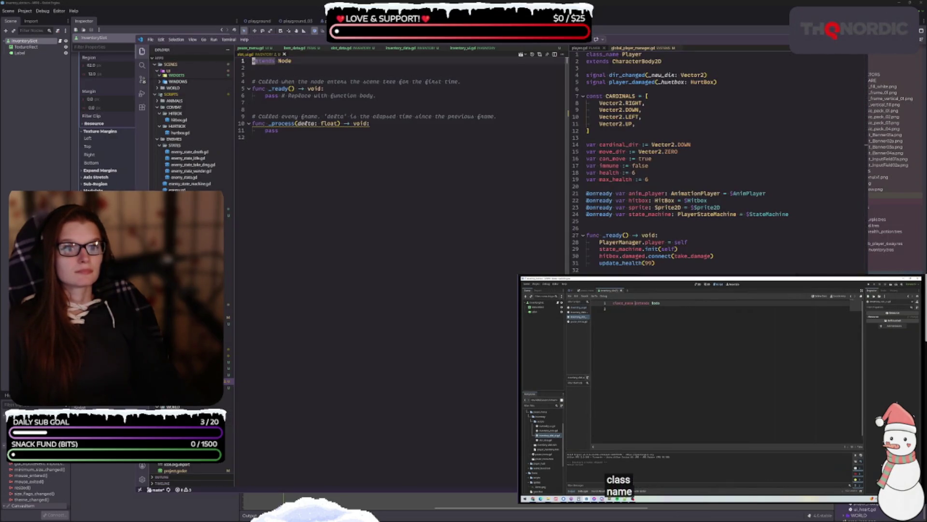
{"action": "type", "text": "class"}
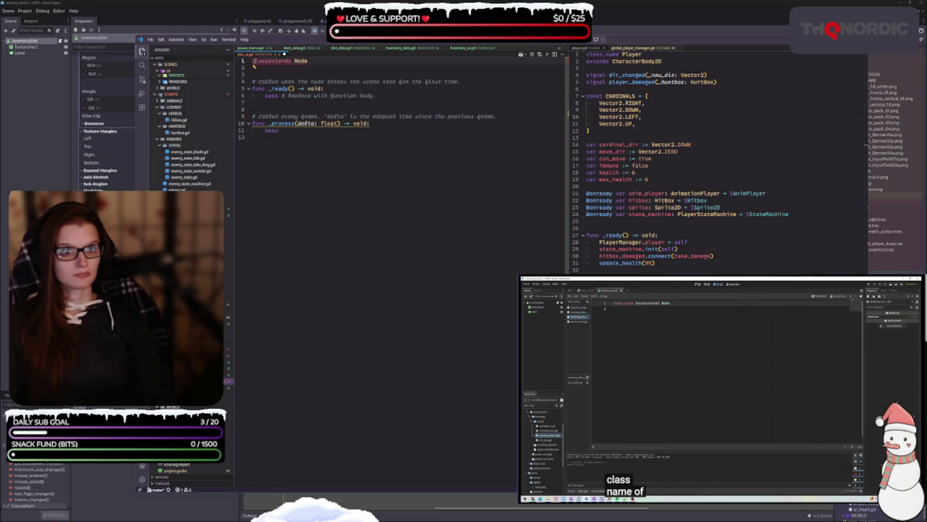
{"action": "type", "text": "_name"}
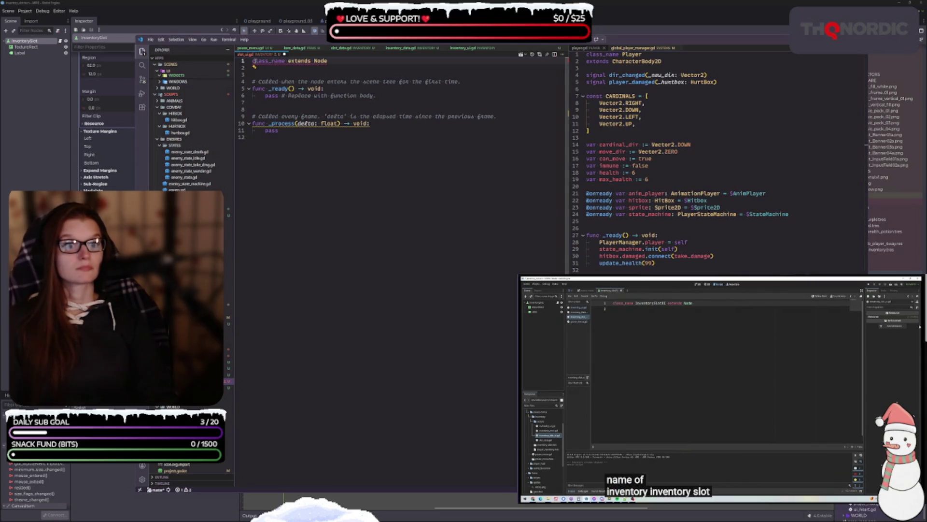
Declare class_name SlotUI on line 1, with extends on its own line
{"action": "key", "text": "Return"}
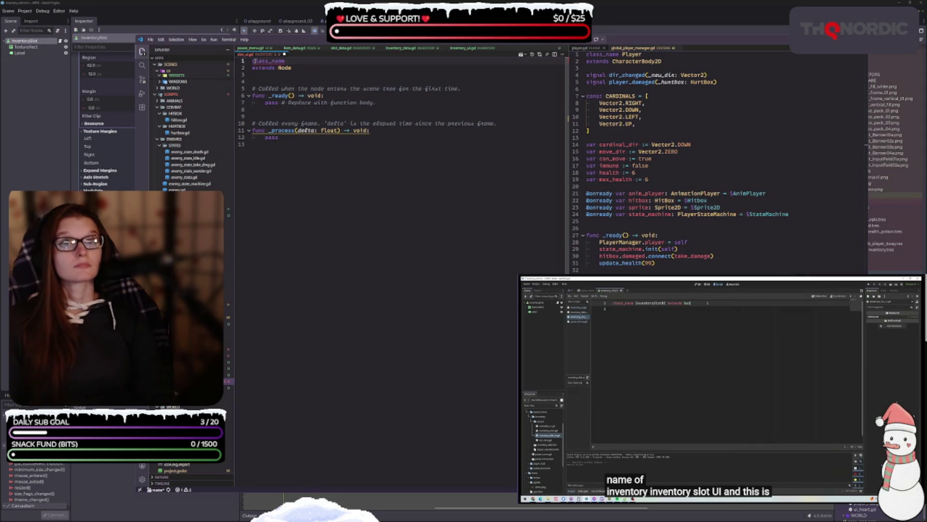
{"action": "type", "text": "Inve"}
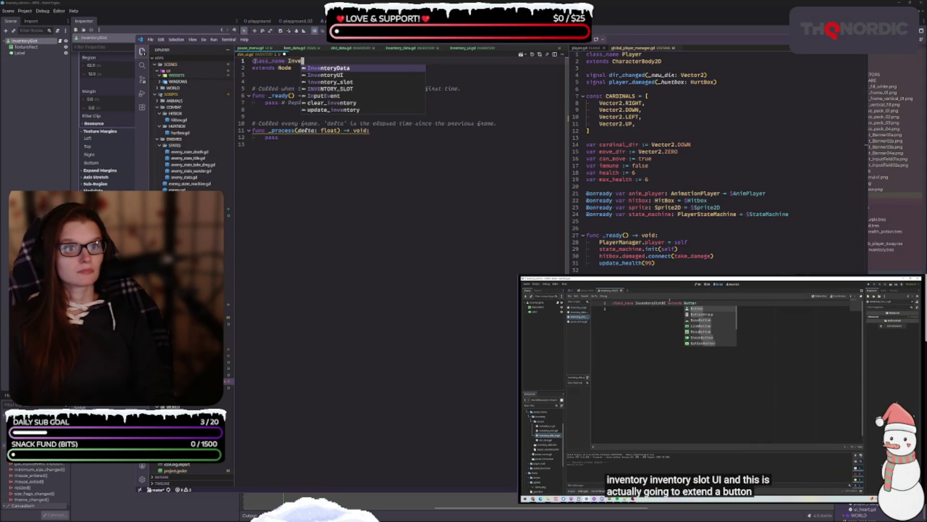
{"action": "type", "text": "ntory"}
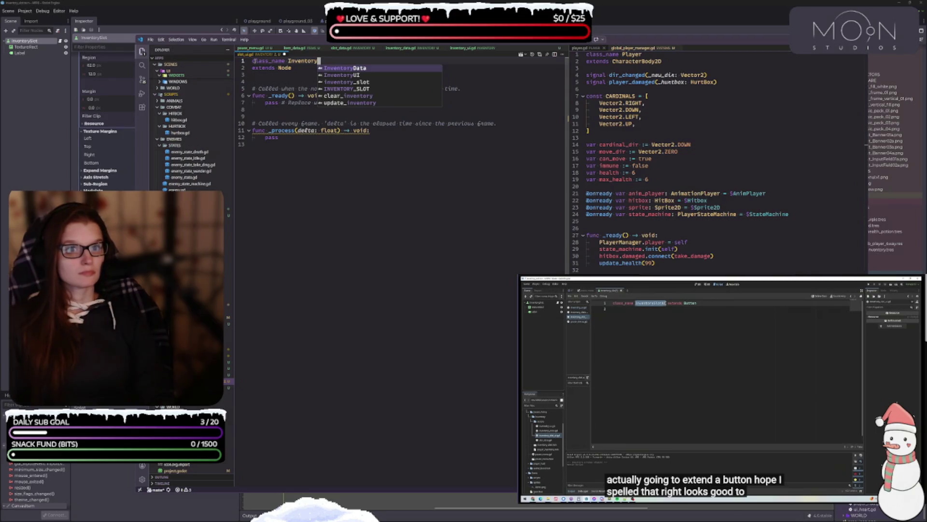
{"action": "key", "text": "ctrl+BackSpace"}
{"action": "type", "text": "Slo"}
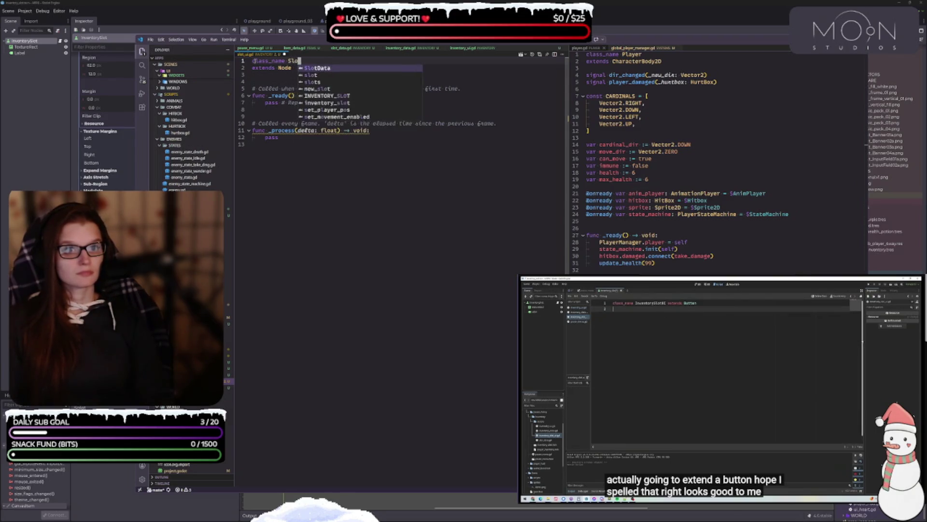
{"action": "type", "text": "t"}
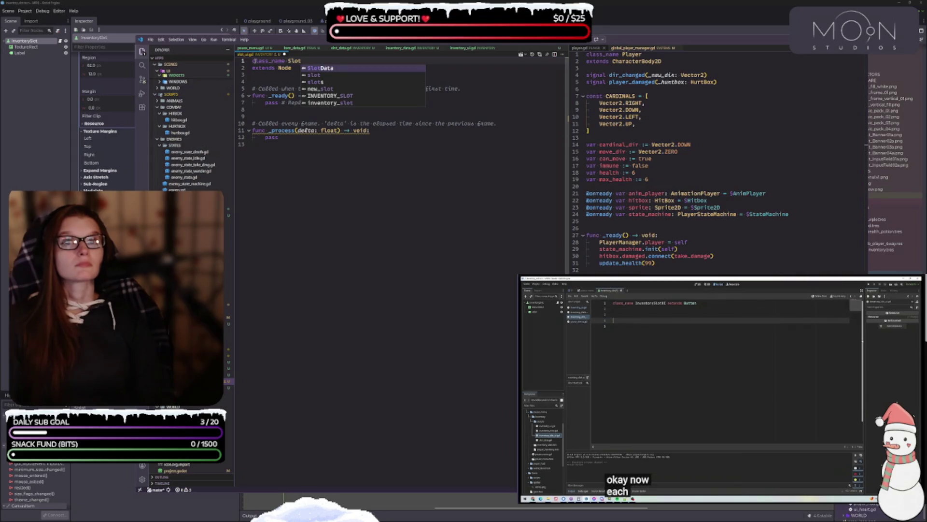
{"action": "type", "text": "UI"}
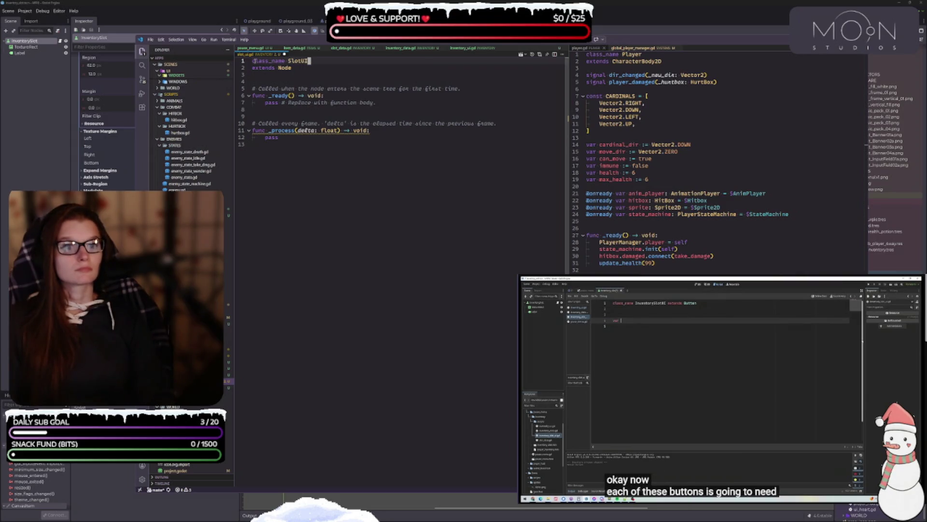
Change the base type to Button and delete the template comments and _ready/_process stubs
{"action": "left_click", "coordinate": [300, 67]}
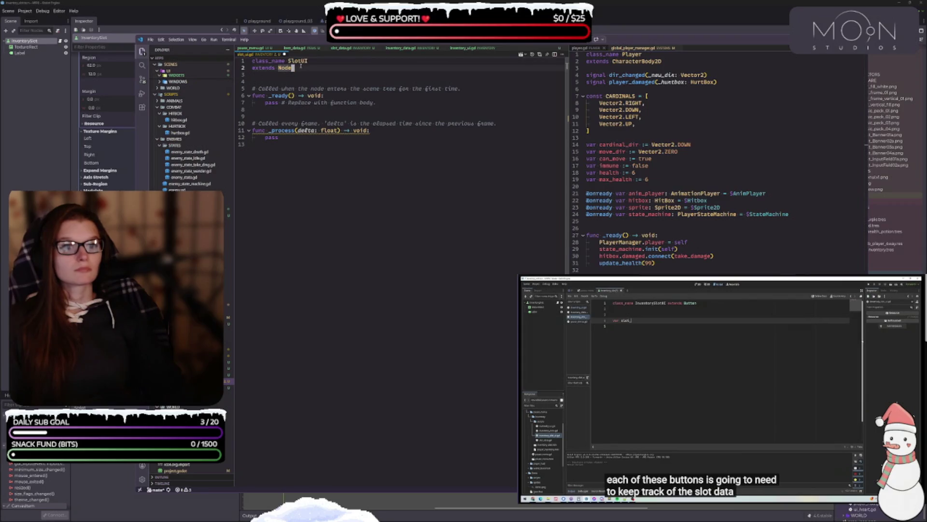
{"action": "key", "text": "ctrl+BackSpace"}
{"action": "type", "text": "Button"}
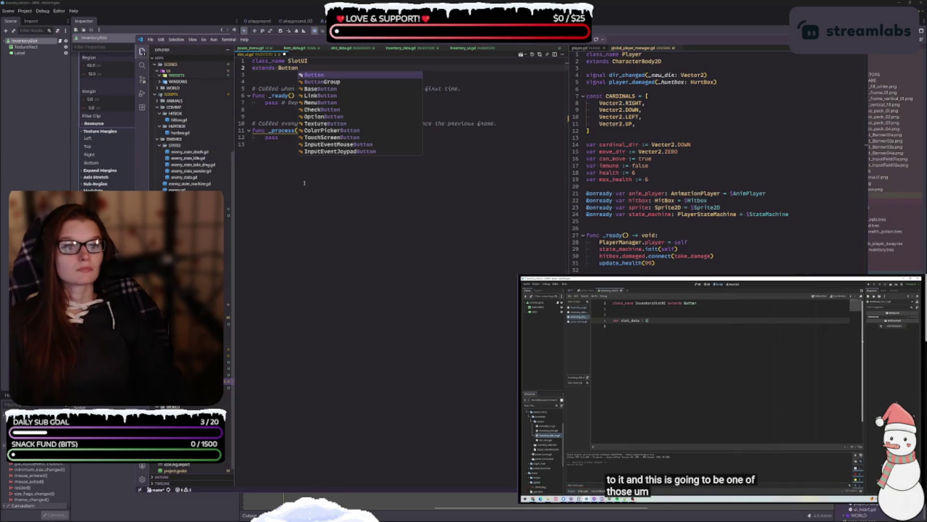
{"action": "left_click_drag", "start_coordinate": [256, 144], "coordinate": [238, 88]}
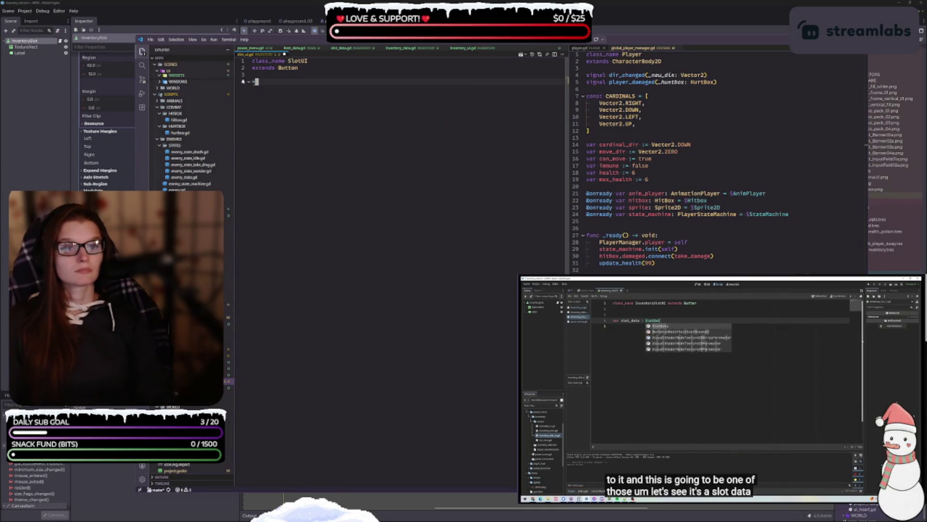
{"action": "key", "text": "BackSpace"}
Add var slot_data: SlotData below extends Button, followed by blank lines
{"action": "key", "text": "Return"}
{"action": "type", "text": "var "}
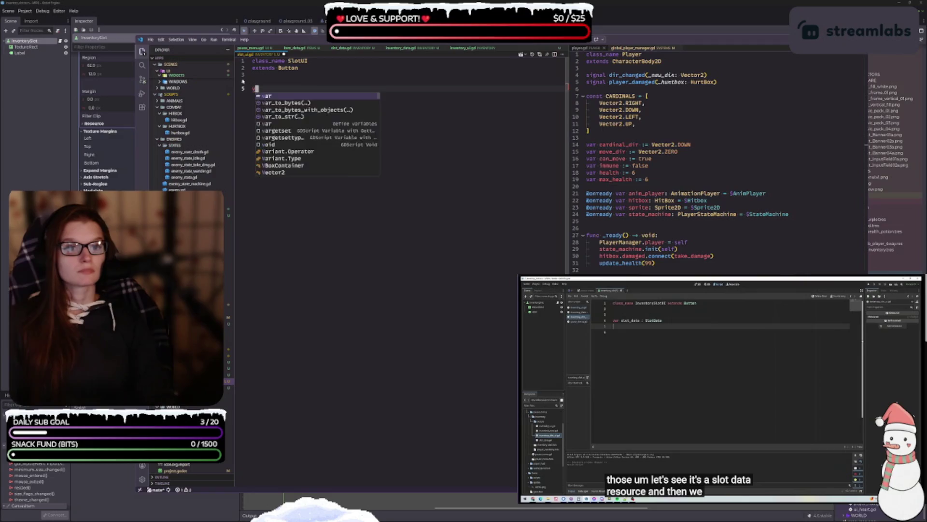
{"action": "type", "text": "slot_data"}
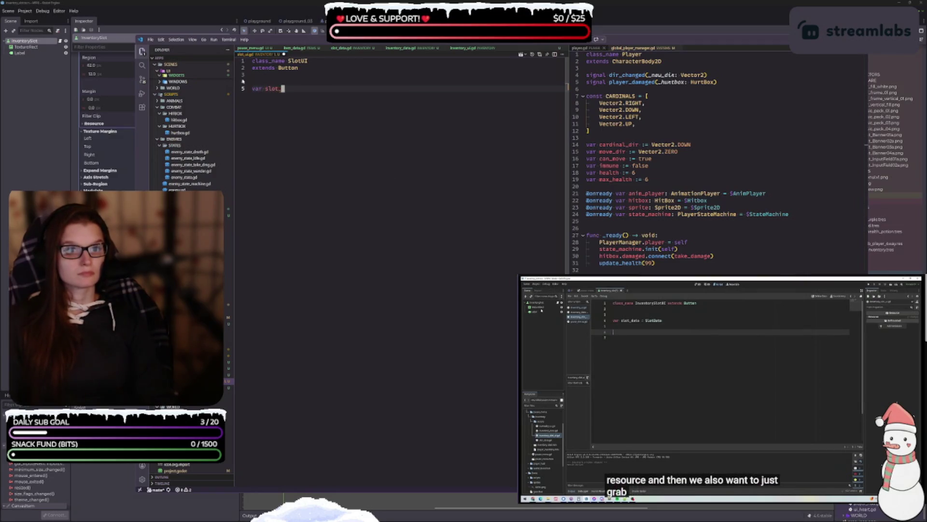
{"action": "type", "text": ": SlotData"}
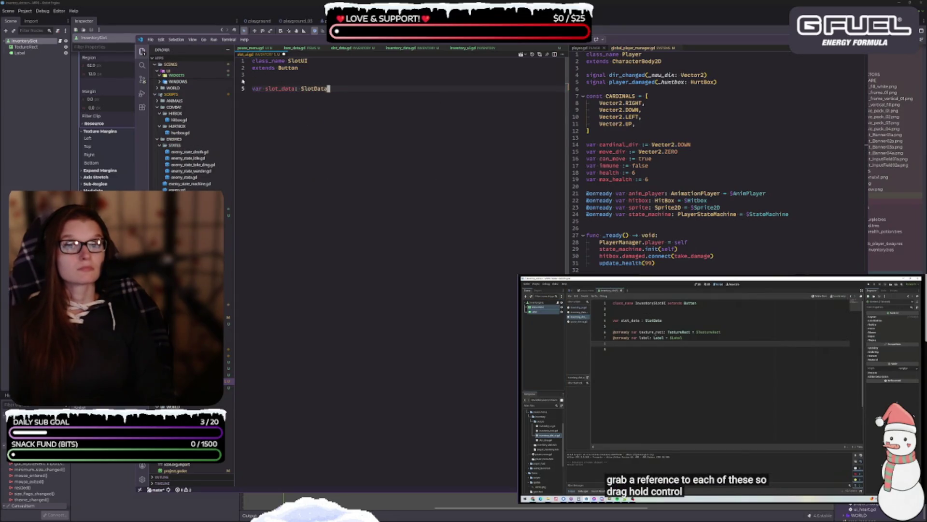
{"action": "key", "text": "Return"}
{"action": "key", "text": "Return"}
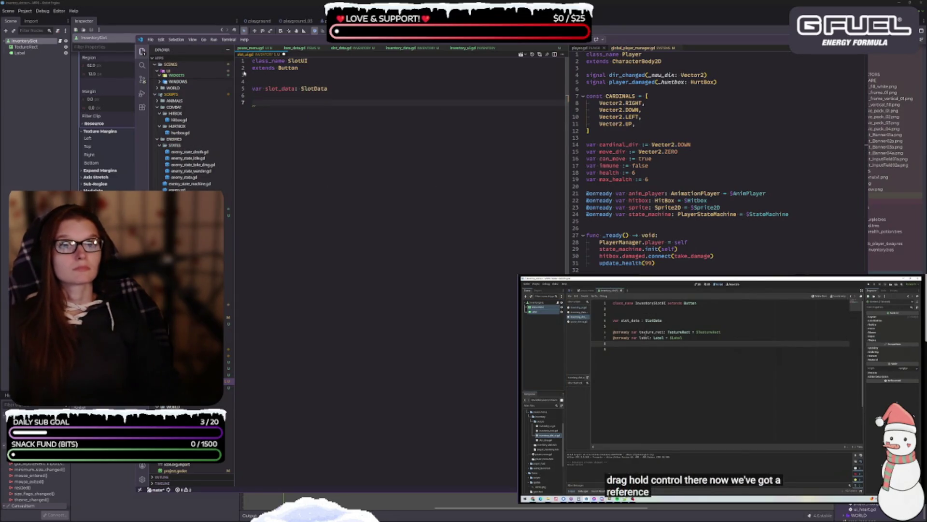
{"action": "left_click", "coordinate": [261, 103]}
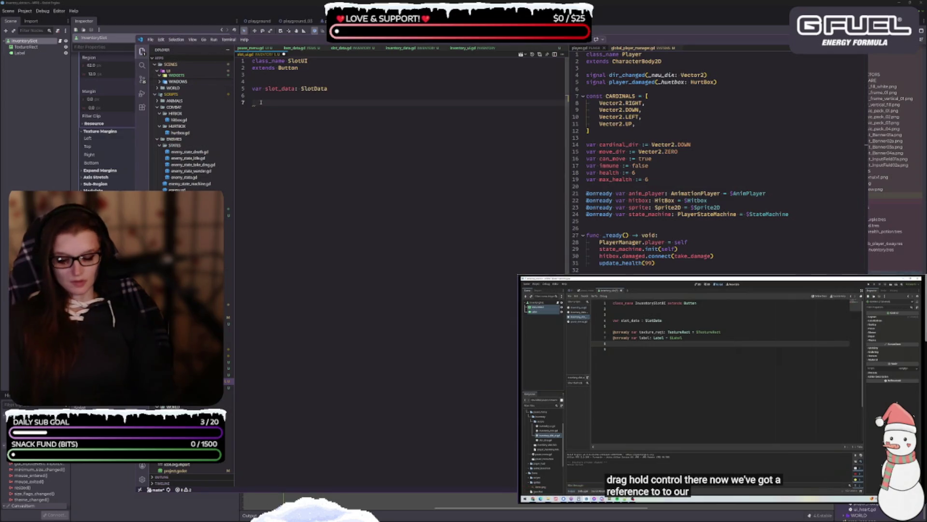
{"action": "type", "text": "@onready "}
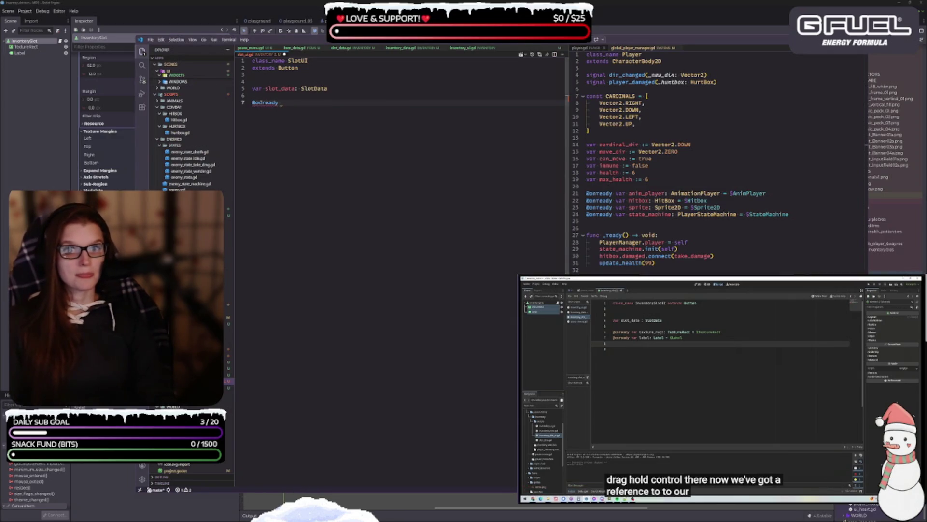
{"action": "type", "text": "var tex"}
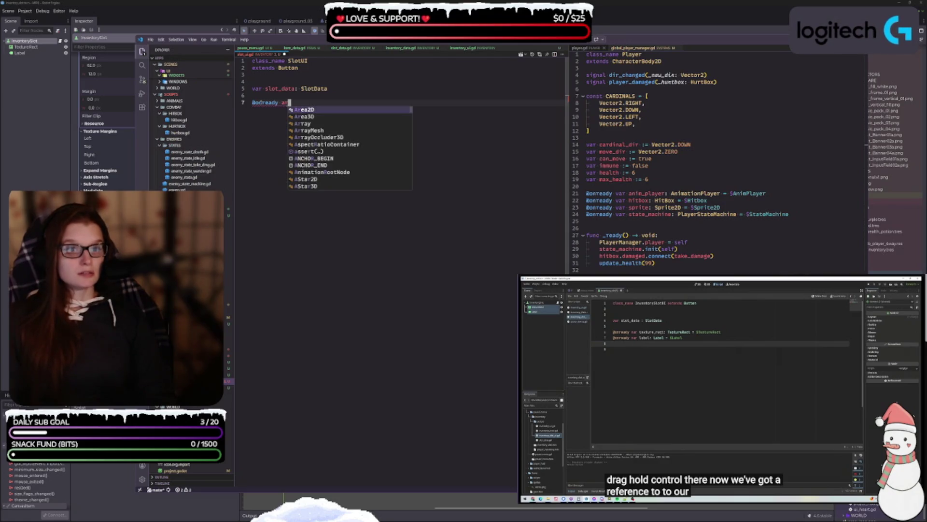
{"action": "type", "text": "ture"}
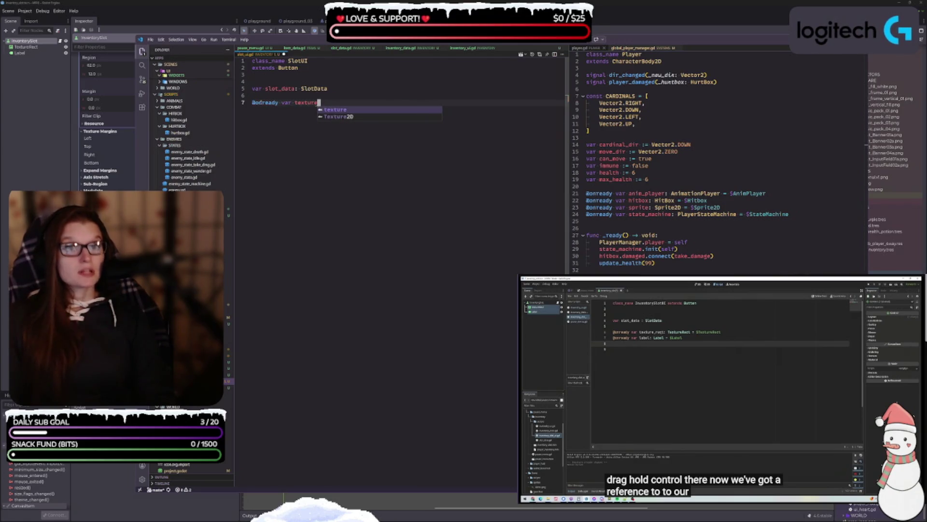
{"action": "type", "text": "_rect: "}
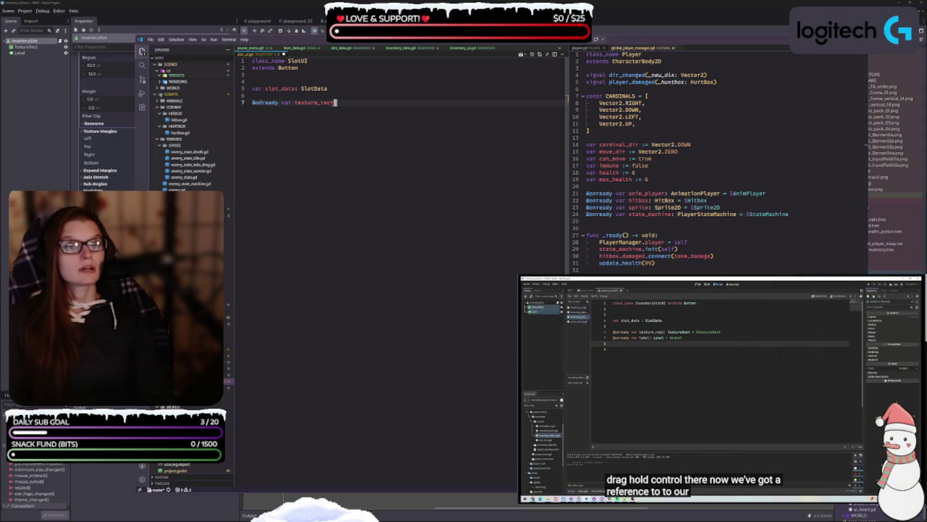
{"action": "type", "text": "Tex"}
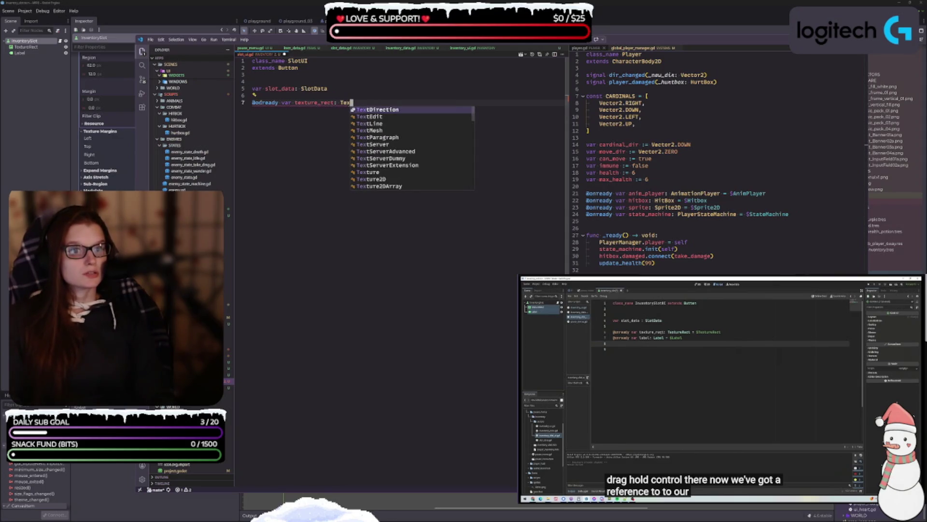
{"action": "type", "text": "t"}
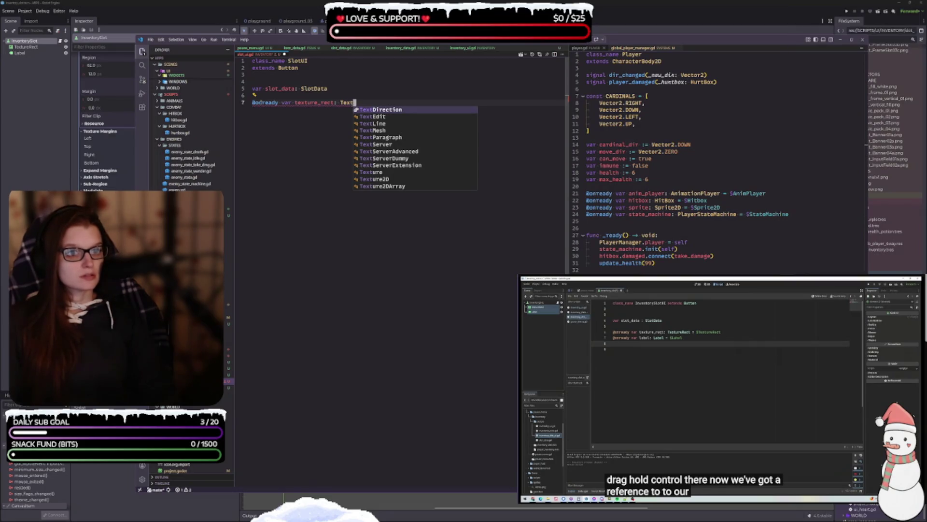
{"action": "type", "text": "ureR"}
{"action": "key", "text": "Return"}
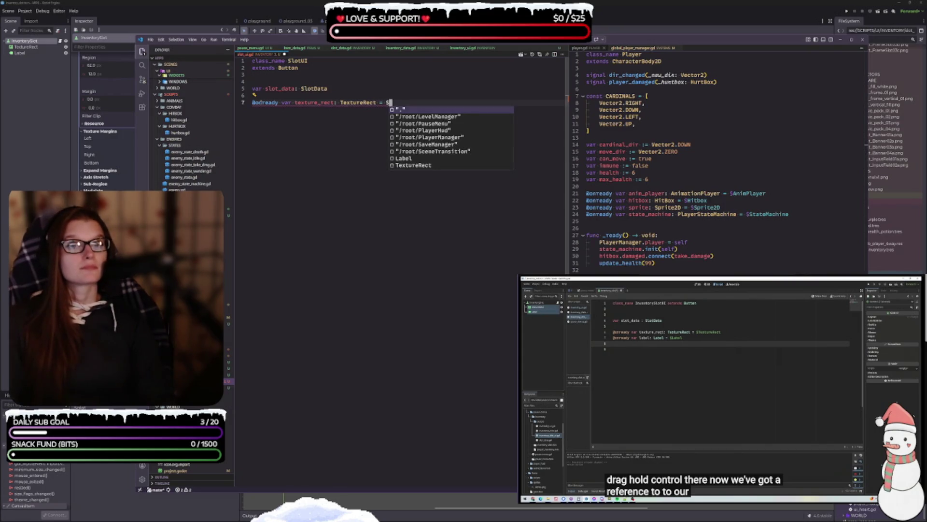
{"action": "type", "text": "T"}
{"action": "key", "text": "Return"}
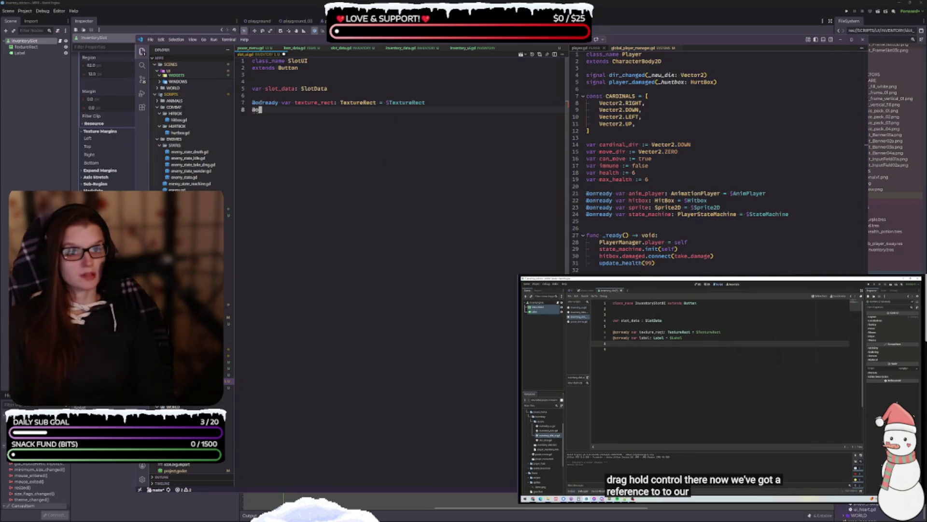
{"action": "type", "text": "nready var "}
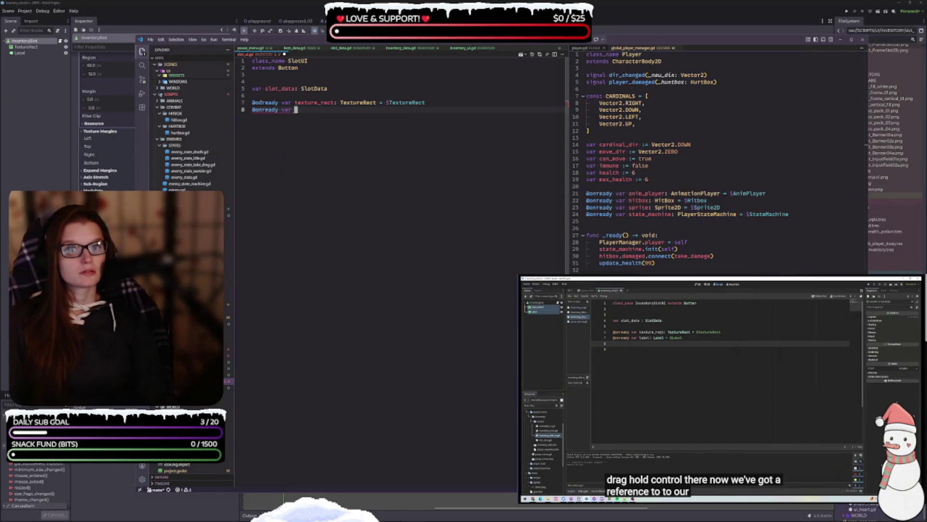
{"action": "type", "text": "label: "}
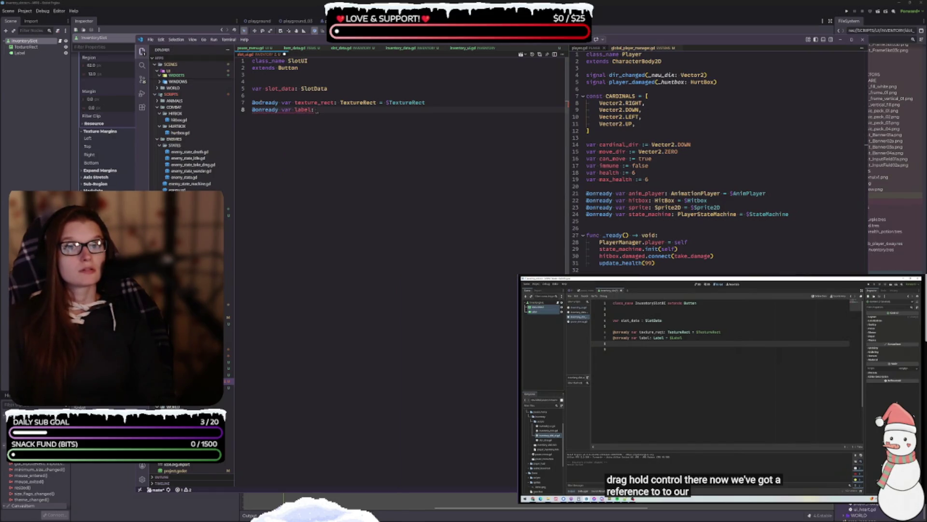
{"action": "type", "text": "Labe"}
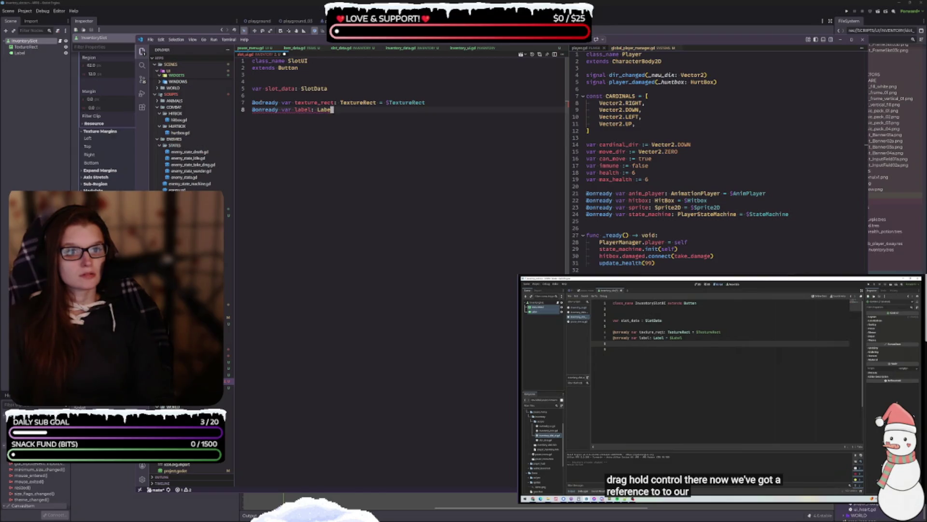
{"action": "type", "text": "l = $"}
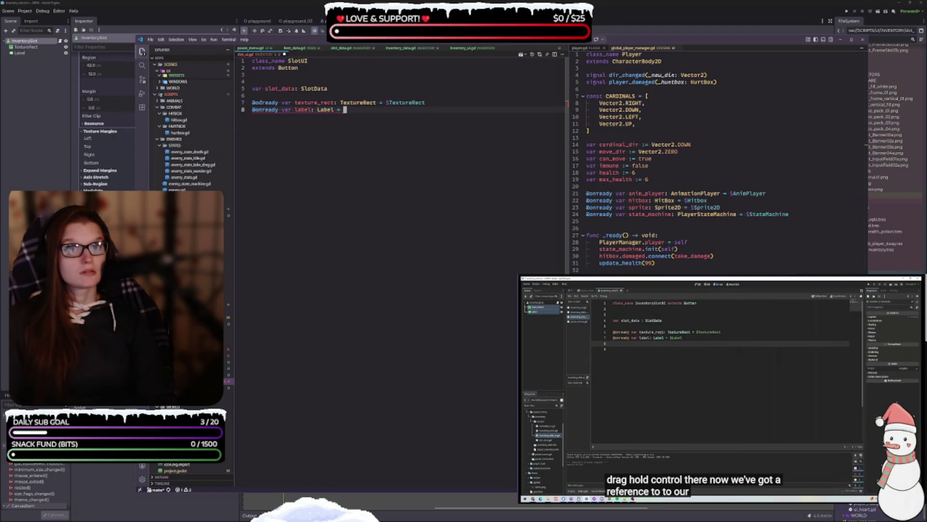
{"action": "type", "text": "Lavel"}
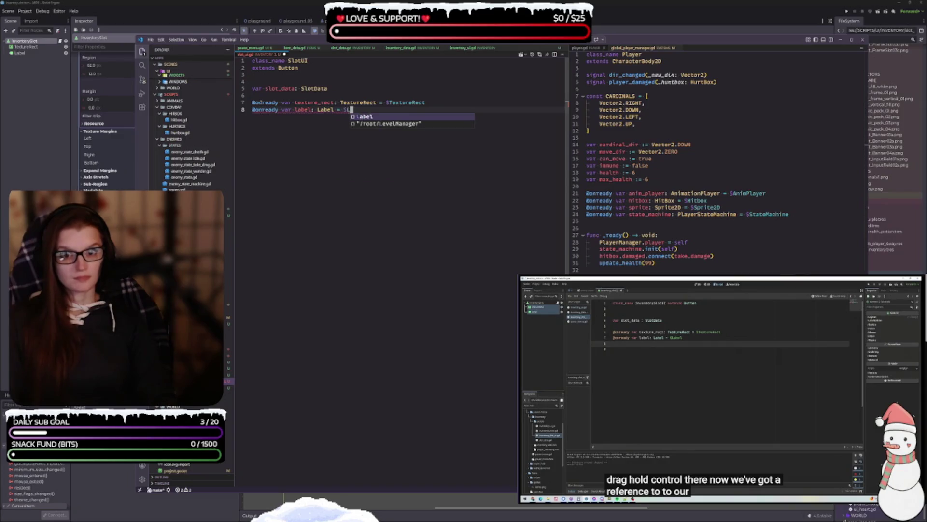
{"action": "key", "text": "BackSpace"}
{"action": "type", "text": "bel"}
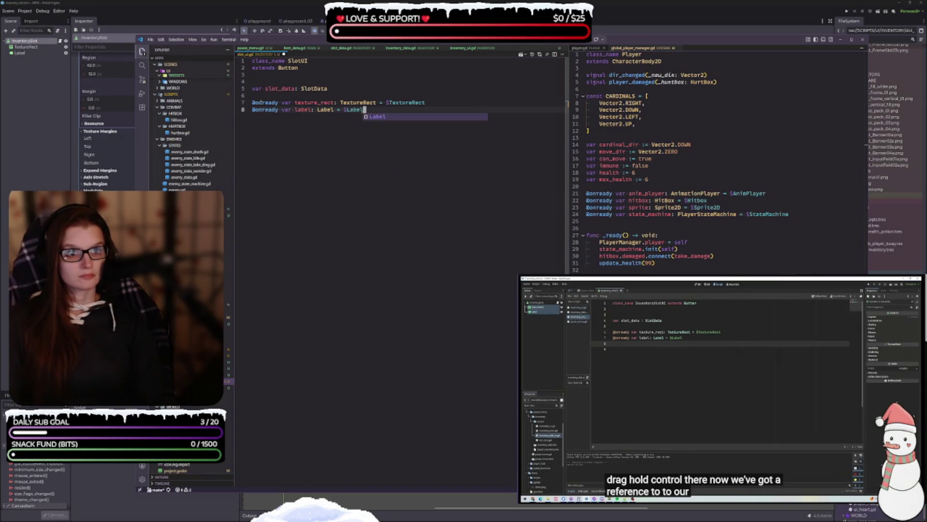
{"action": "key", "text": "Return"}
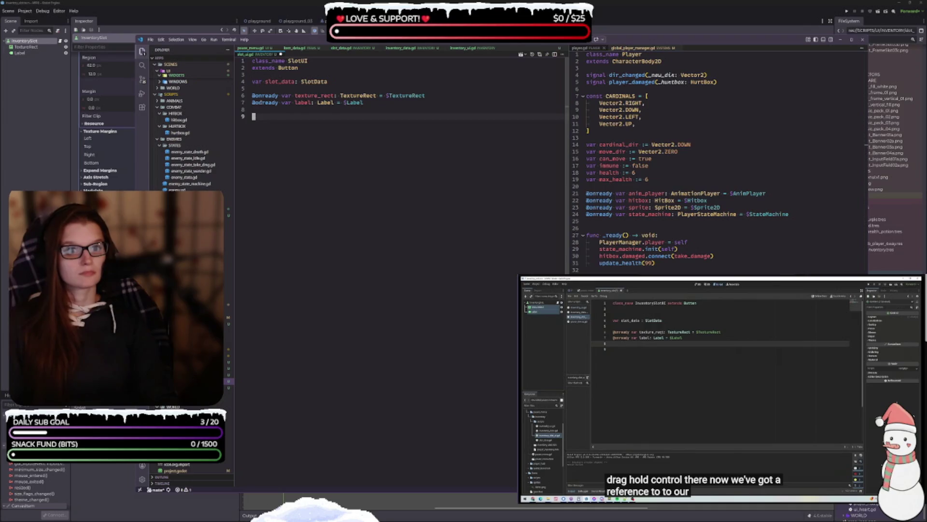
Rename the texture_rect variable to texture and remove the extra empty line
{"action": "left_click", "coordinate": [723, 388]}
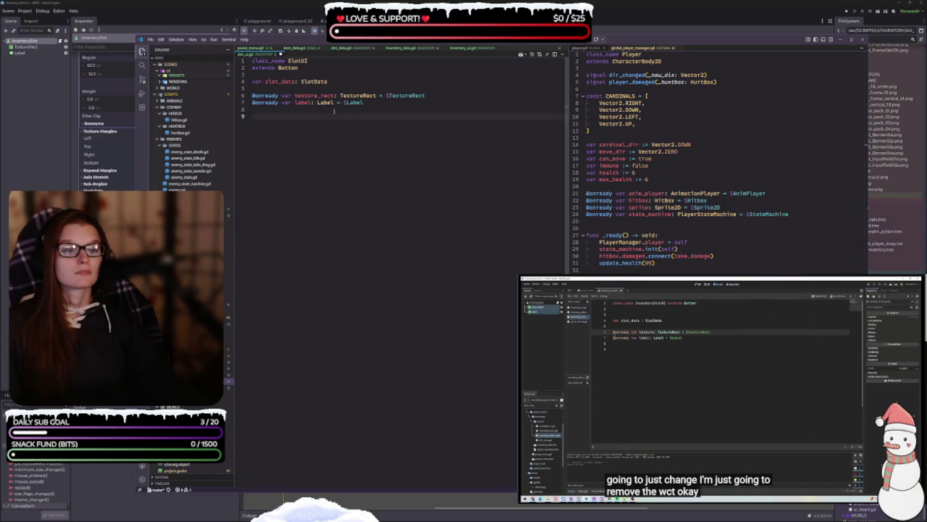
{"action": "double_click", "coordinate": [336, 96]}
{"action": "type", "text": "texture"}
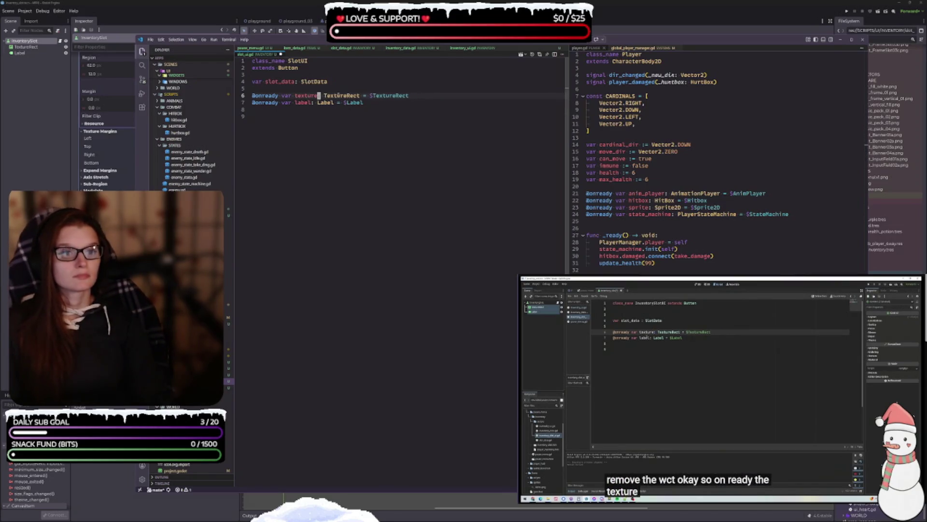
{"action": "left_click", "coordinate": [333, 140]}
{"action": "key", "text": "BackSpace"}
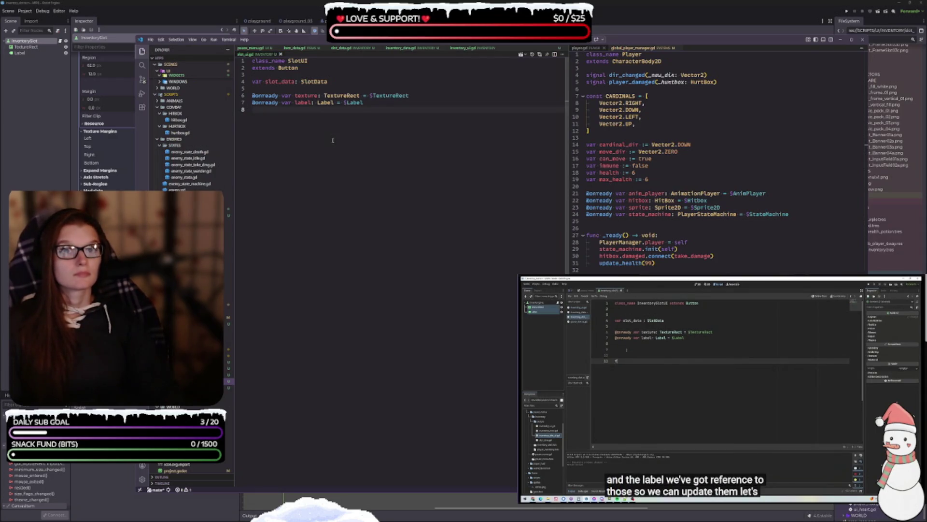
Add a func _ready() -> void: stub containing pass, then select the texture variable name
{"action": "key", "text": "Return"}
{"action": "key", "text": "Return"}
{"action": "type", "text": "func"}
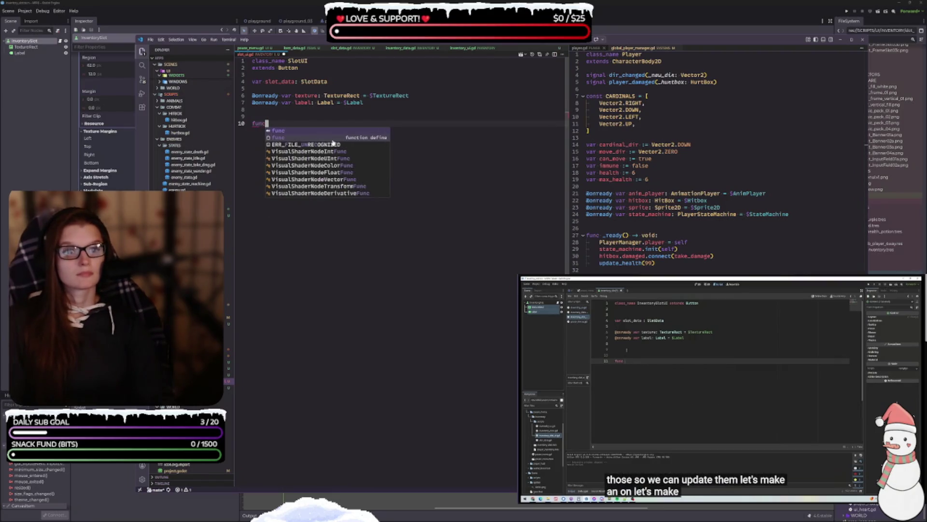
{"action": "type", "text": " _"}
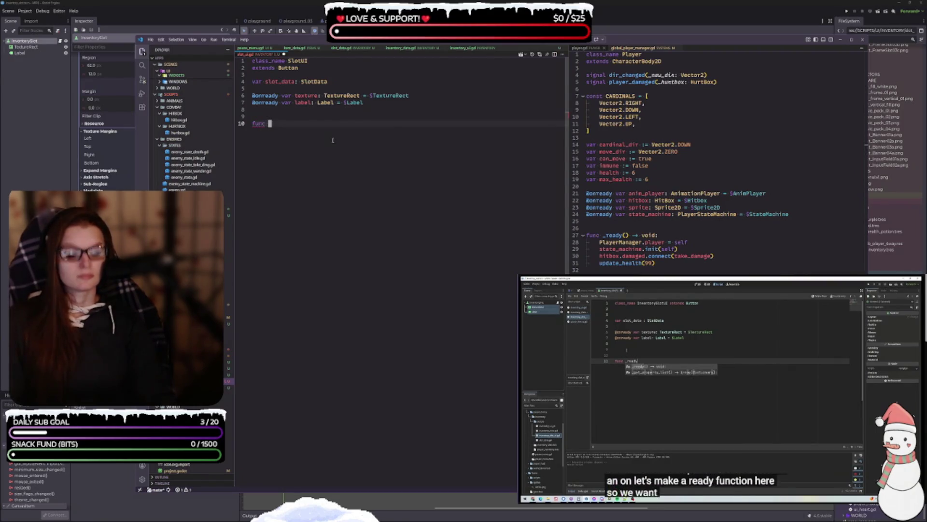
{"action": "type", "text": "ready("}
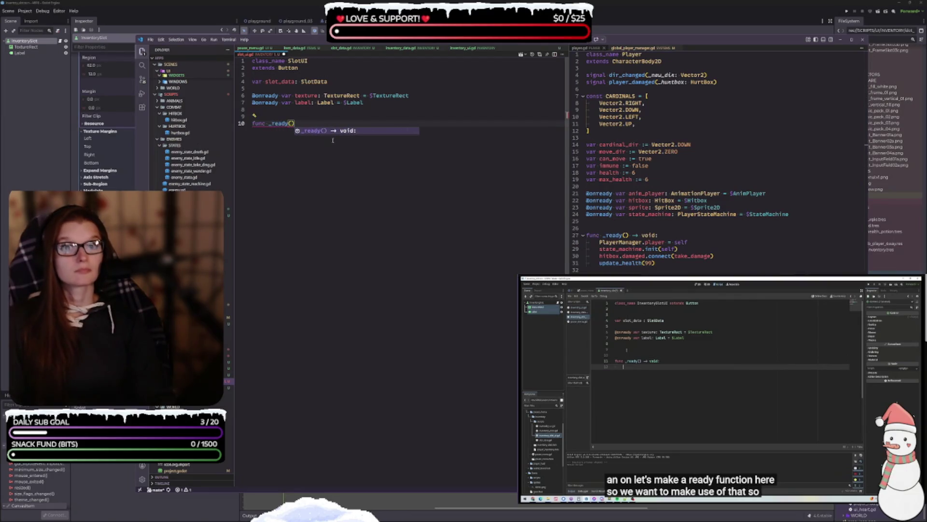
{"action": "type", "text": ") ->"}
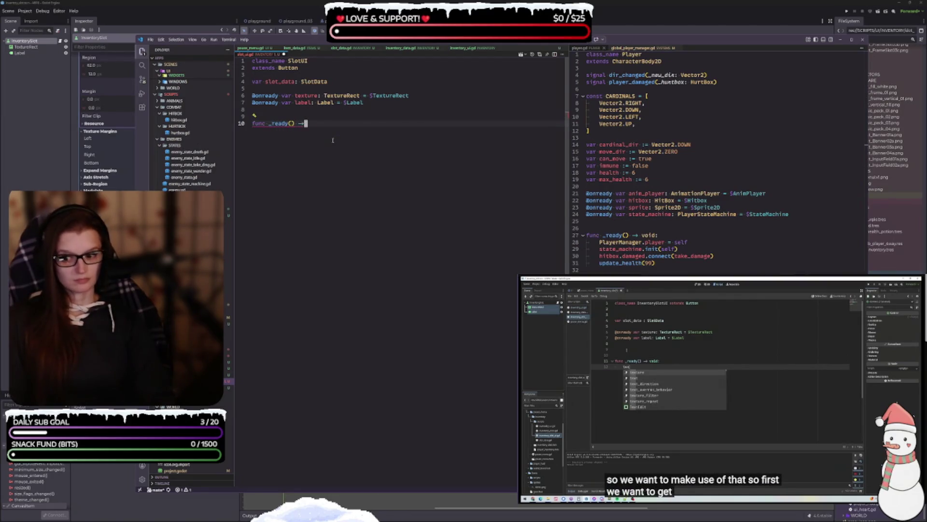
{"action": "type", "text": " void:"}
{"action": "key", "text": "Return"}
{"action": "type", "text": "pass"}
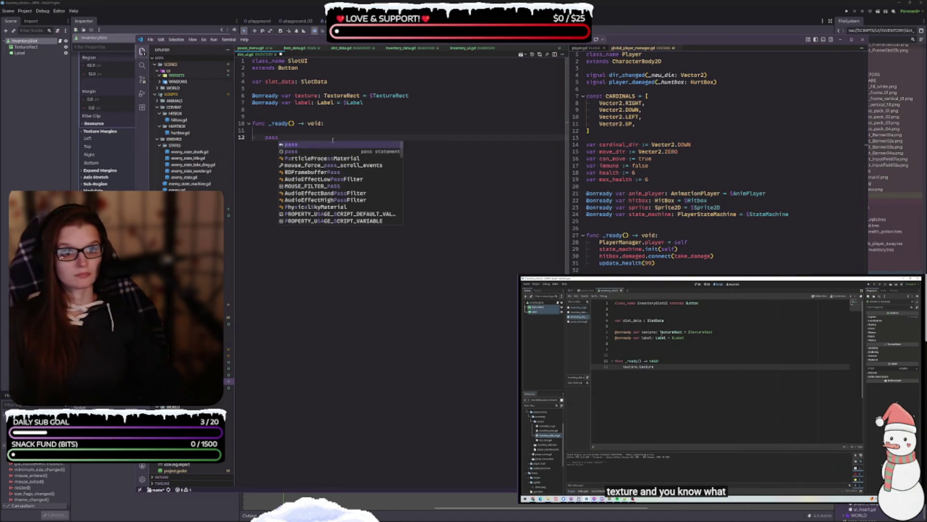
{"action": "key", "text": "Escape"}
{"action": "key", "text": "Up"}
{"action": "left_click", "coordinate": [710, 442]}
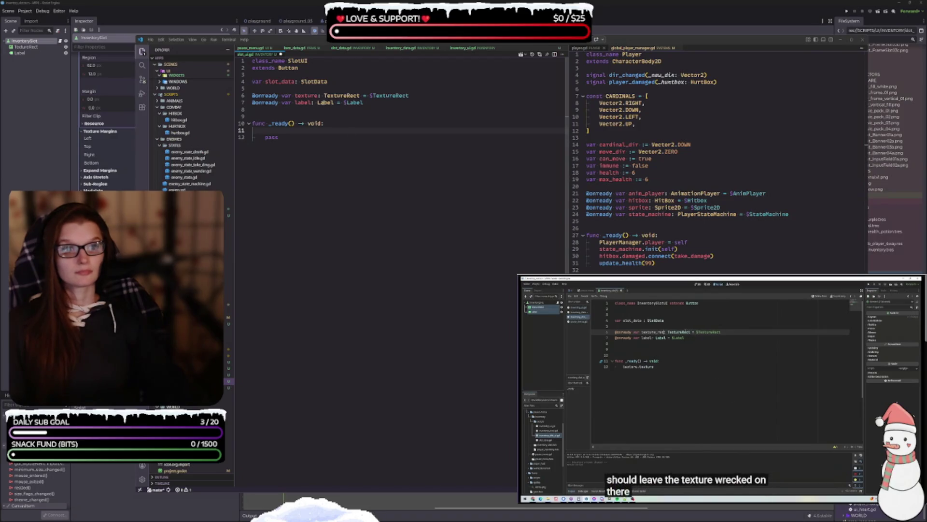
{"action": "double_click", "coordinate": [307, 95]}
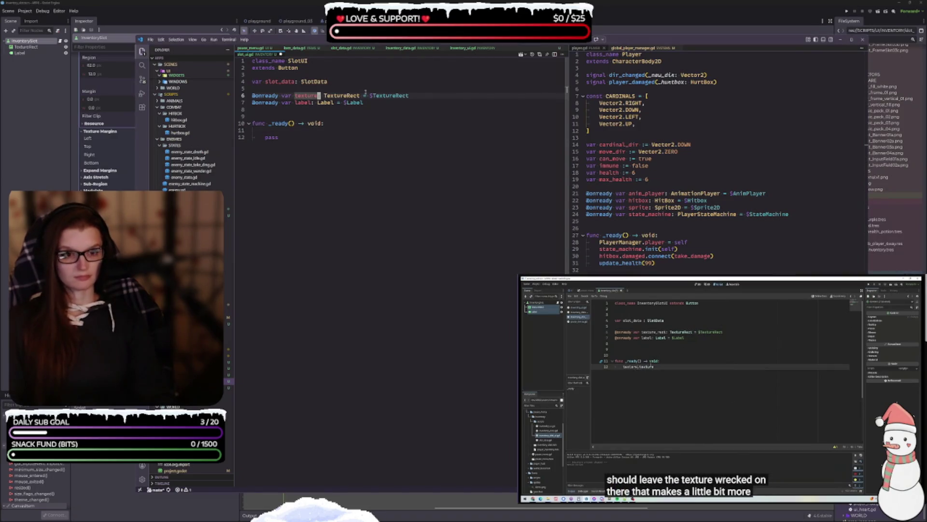
Rename the variable back to texture_rect and set texture_rect.texture = null in _ready
{"action": "type", "text": "texture_rect"}
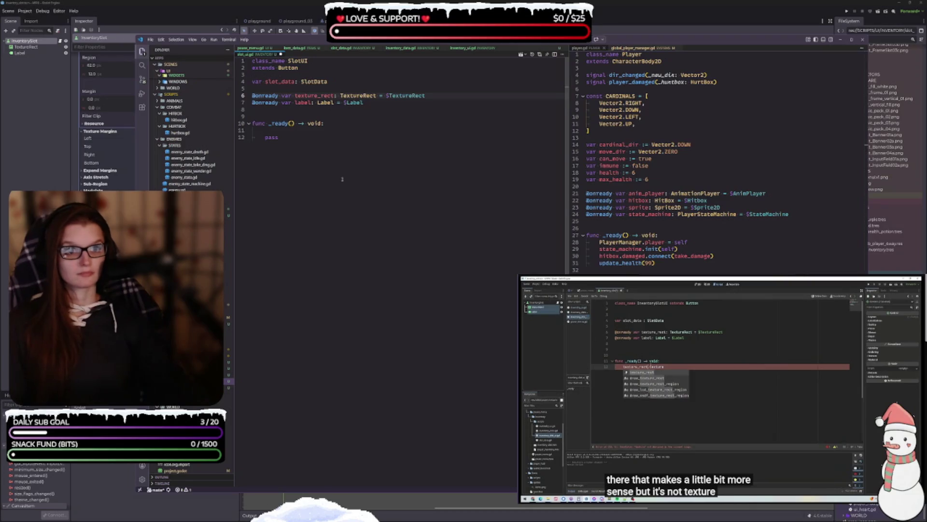
{"action": "left_click", "coordinate": [326, 133]}
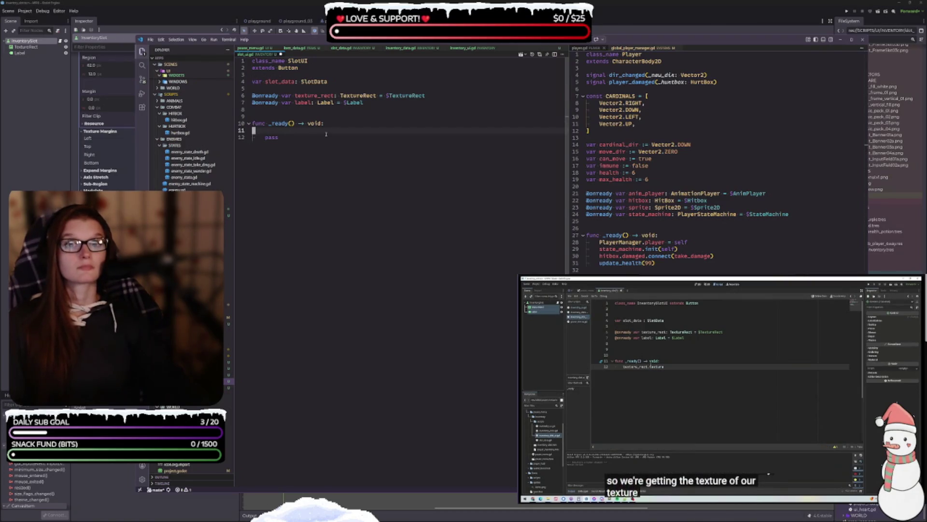
{"action": "type", "text": "text"}
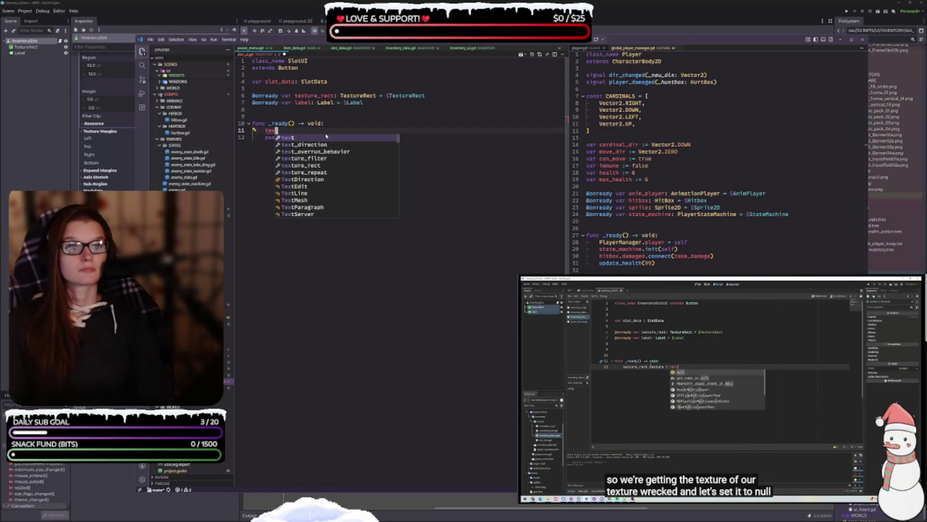
{"action": "key", "text": "Down"}
{"action": "key", "text": "Down"}
{"action": "key", "text": "Down"}
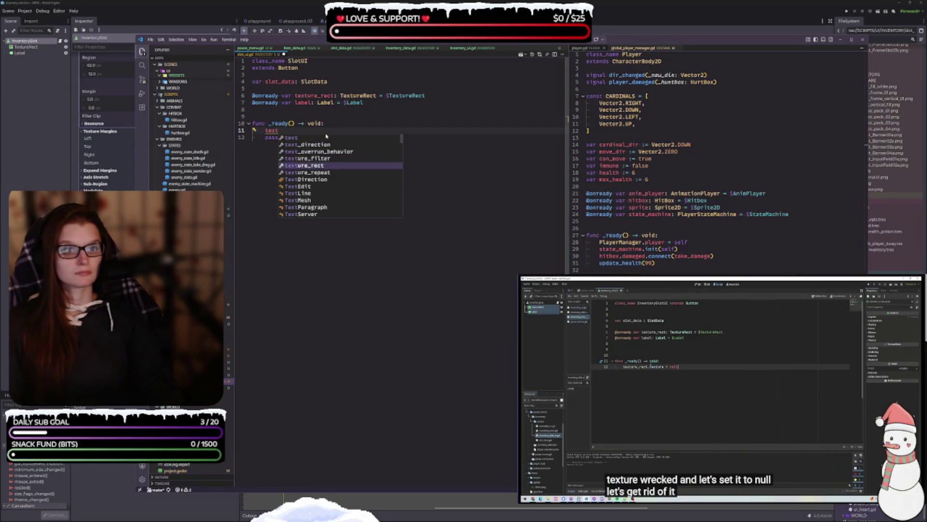
{"action": "key", "text": "Return"}
{"action": "type", "text": ".texture = "}
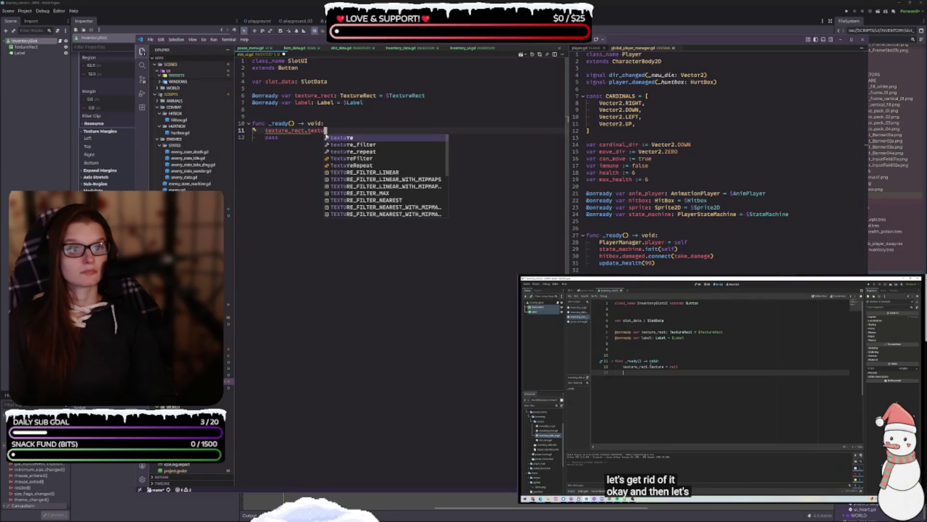
{"action": "type", "text": "nu"}
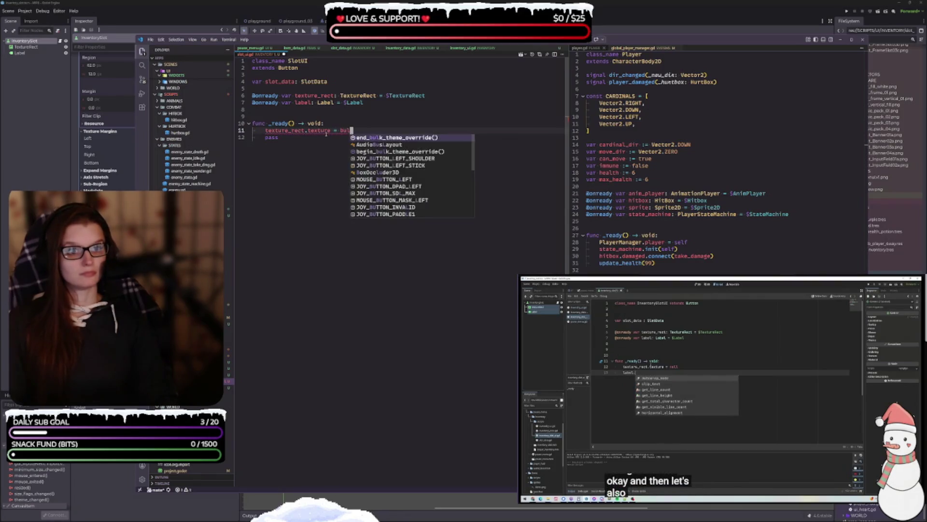
{"action": "type", "text": "ll"}
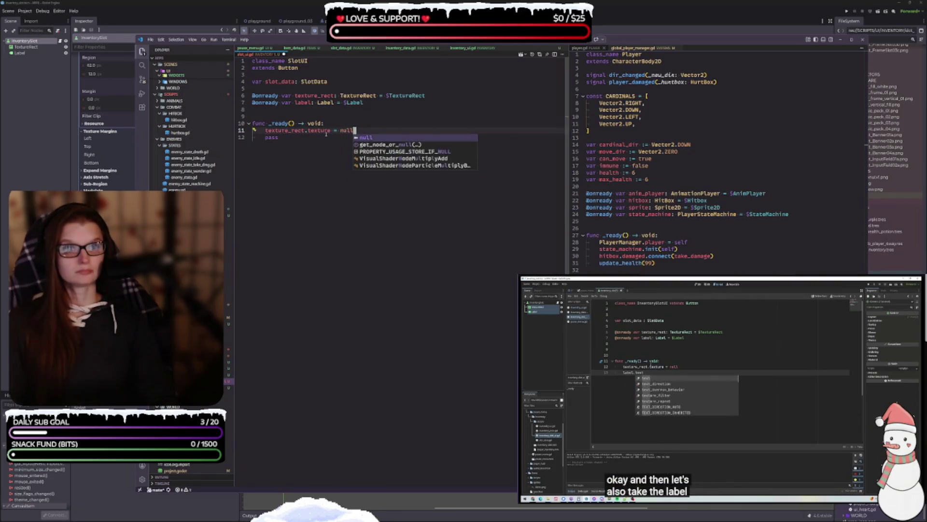
Add label.text = "", delete the leftover pass line, and save slot_ui.gd
{"action": "key", "text": "Return"}
{"action": "key", "text": "Return"}
{"action": "type", "text": "lave"}
{"action": "key", "text": "BackSpace"}
{"action": "key", "text": "BackSpace"}
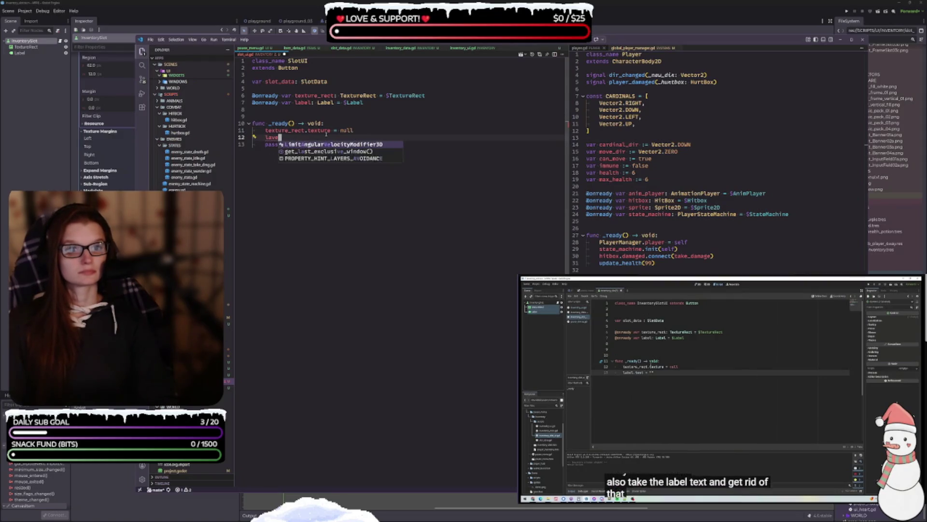
{"action": "type", "text": "bel.t"}
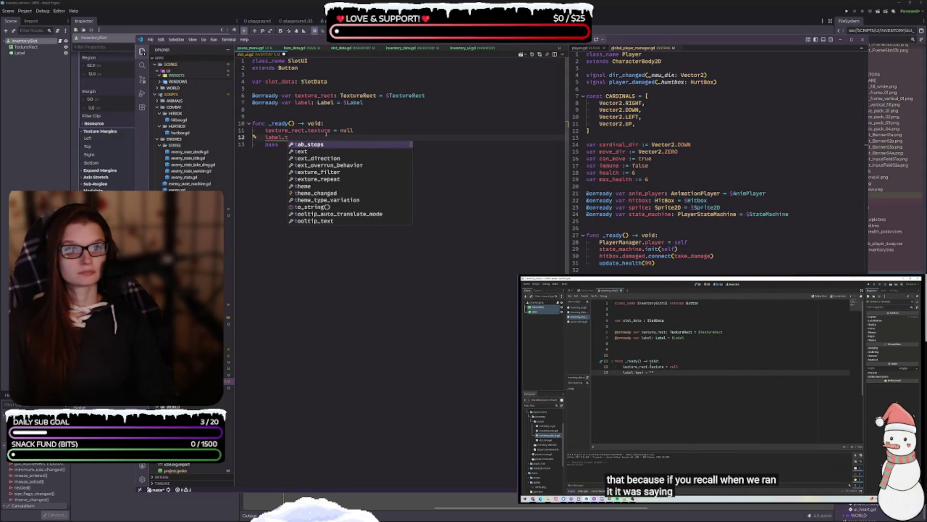
{"action": "type", "text": "ext = "}
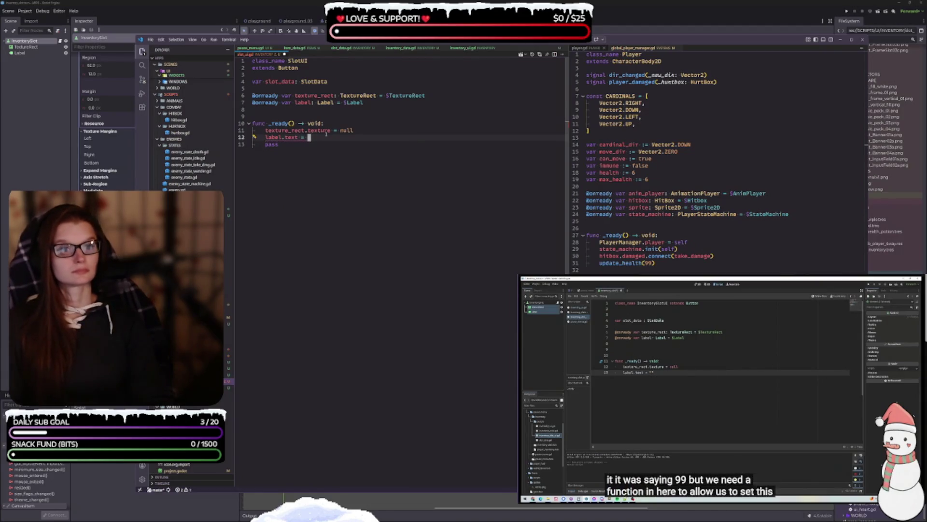
{"action": "type", "text": "\""}
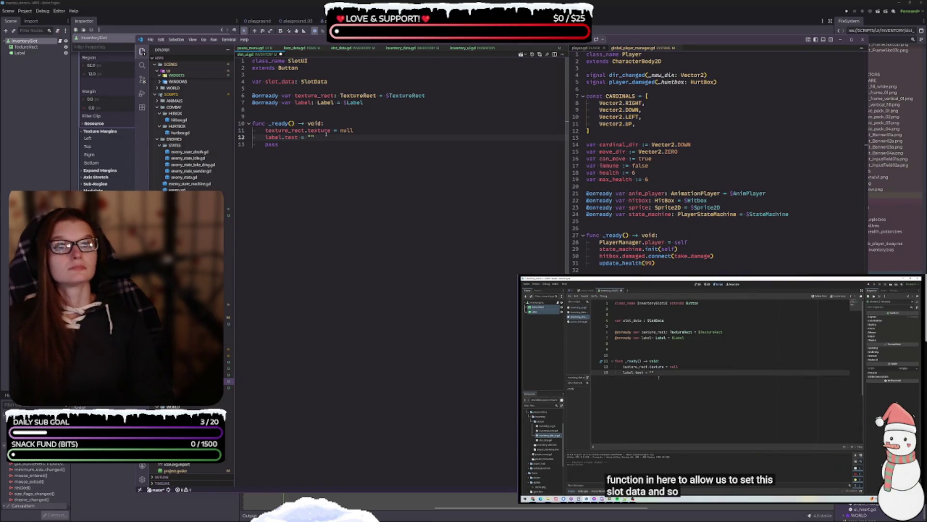
{"action": "key", "text": "Down"}
{"action": "key", "text": "ctrl+BackSpace"}
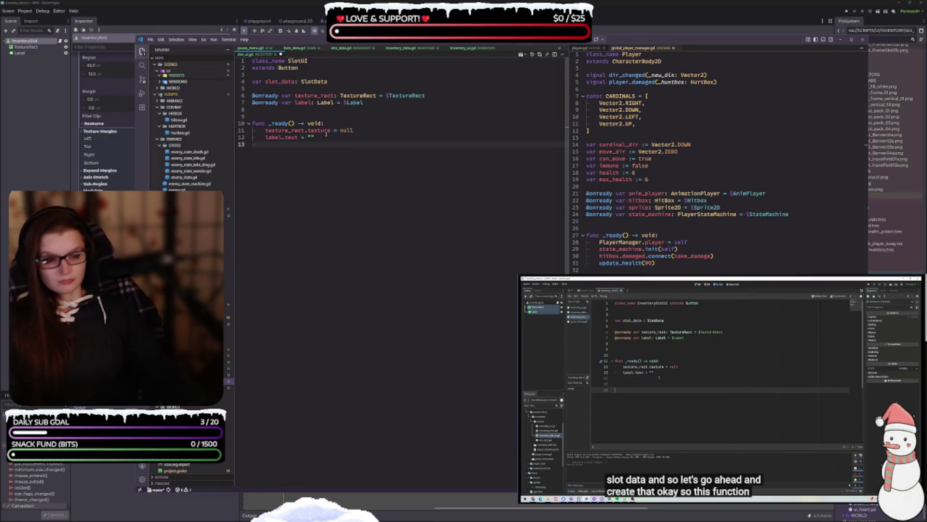
{"action": "key", "text": "ctrl+s"}
{"action": "type", "text": "func set_"}
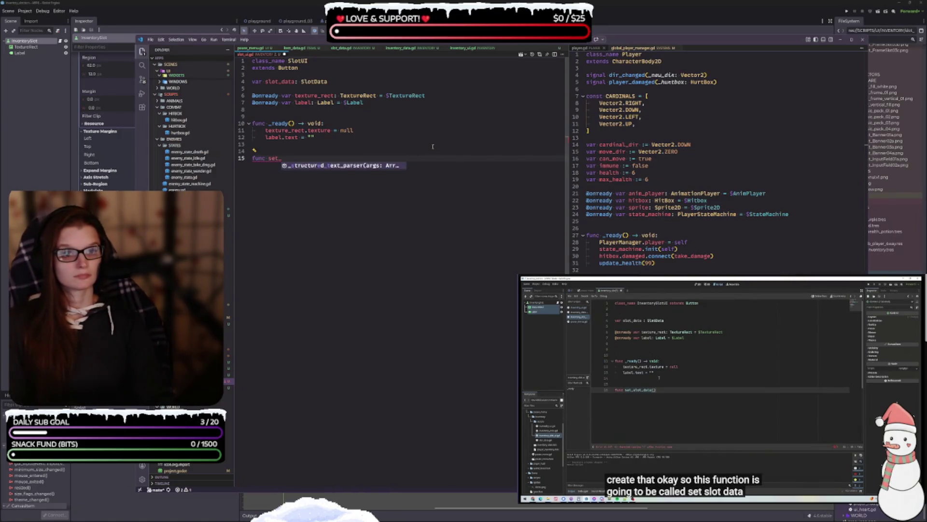
{"action": "type", "text": "slot_d"}
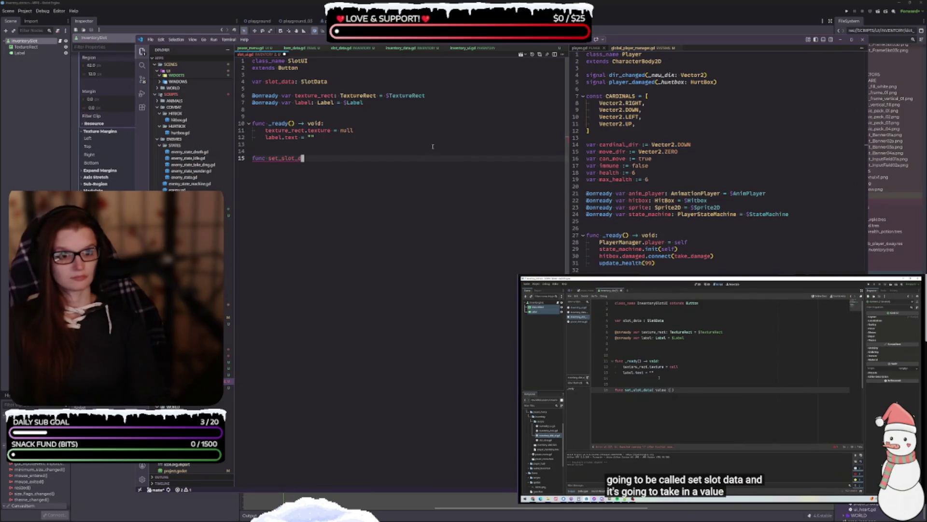
{"action": "type", "text": "ata("}
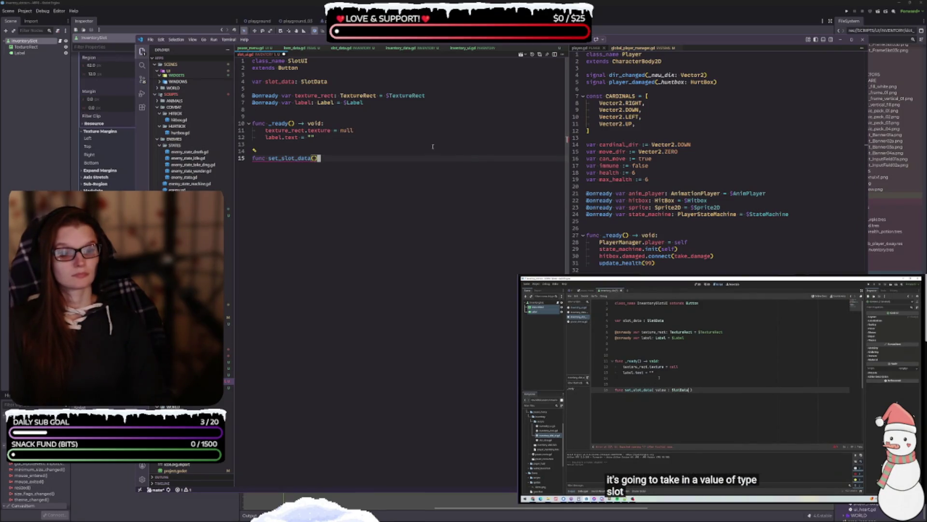
{"action": "type", "text": "_"}
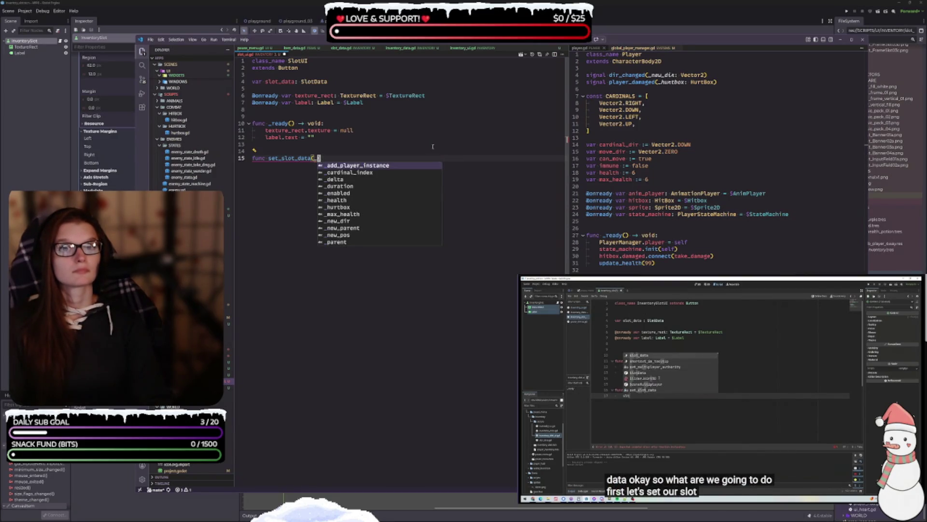
Declare func set_slot_data(_slot_data: SlotData) -> void: and assign slot_data = _slot_data inside it
{"action": "key", "text": "Escape"}
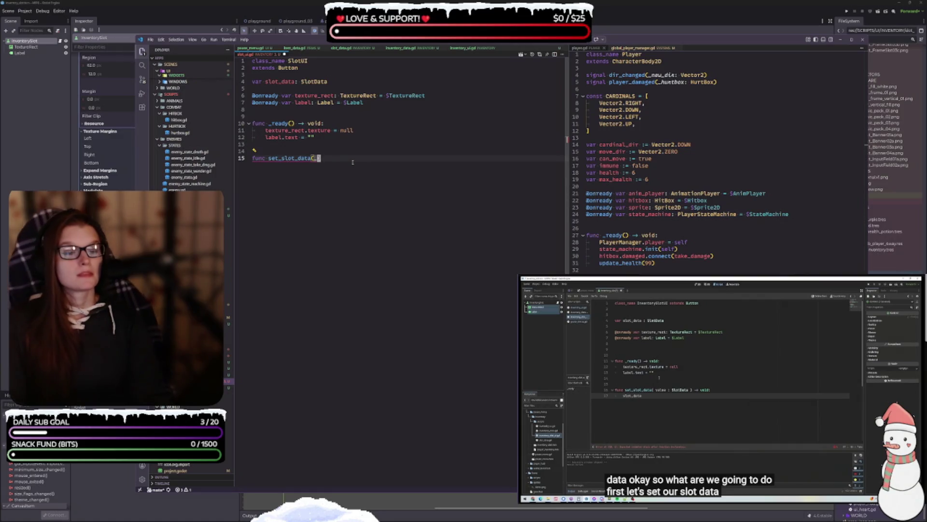
{"action": "type", "text": "slot_data"}
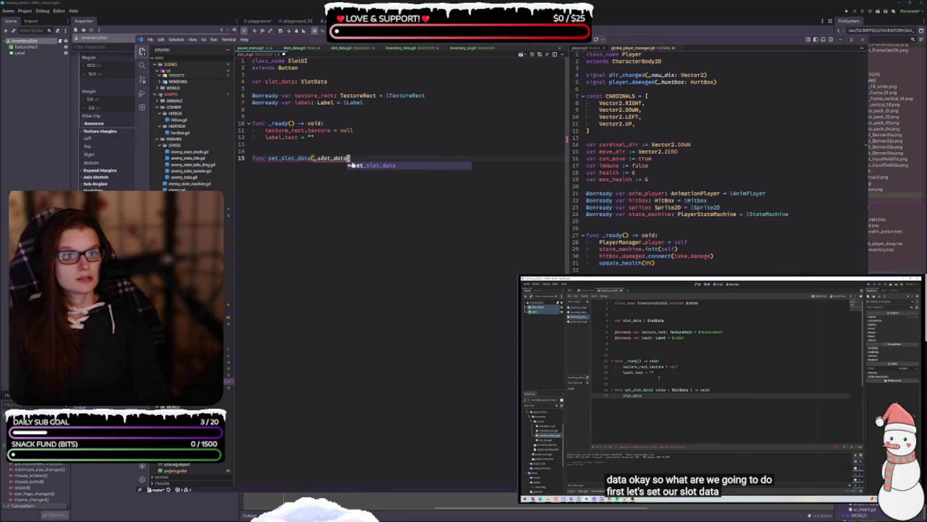
{"action": "type", "text": ": S"}
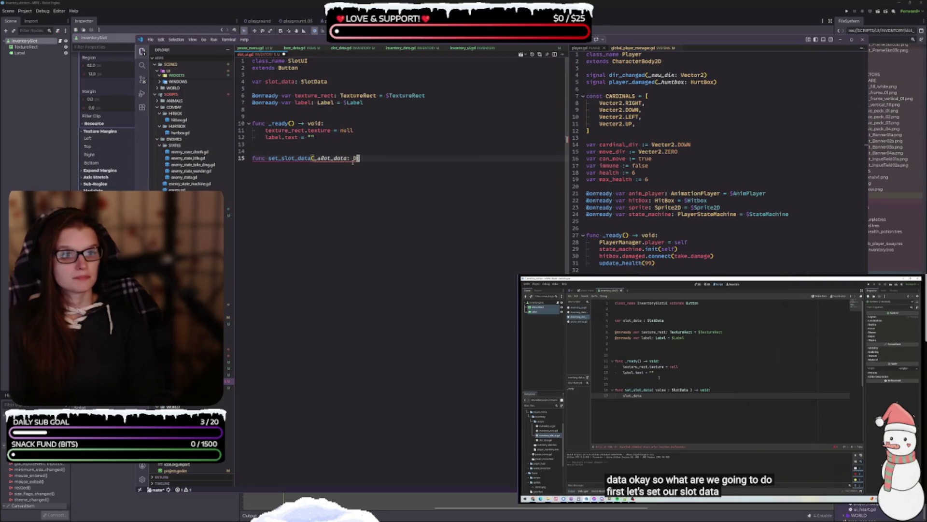
{"action": "type", "text": "lot"}
{"action": "key", "text": "Return"}
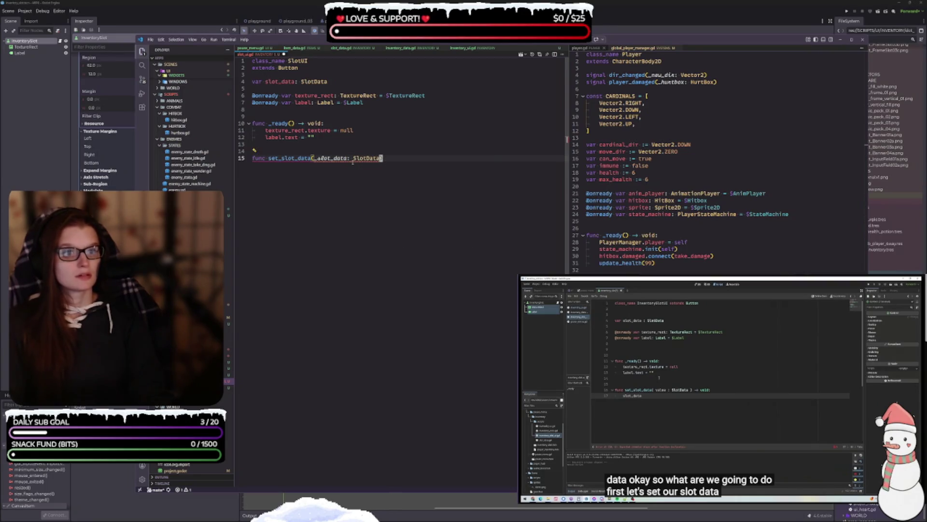
{"action": "type", "text": "> void:"}
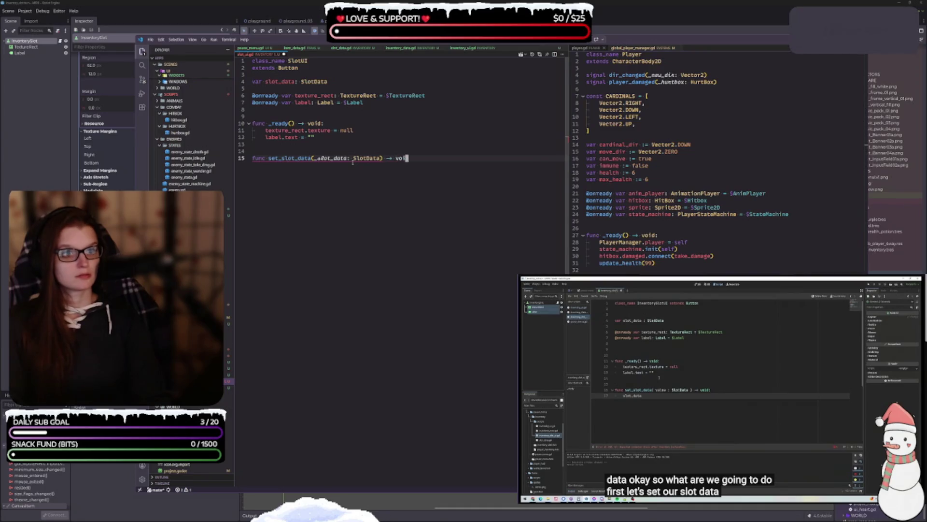
{"action": "key", "text": "Return"}
{"action": "key", "text": "Return"}
{"action": "type", "text": "pass"}
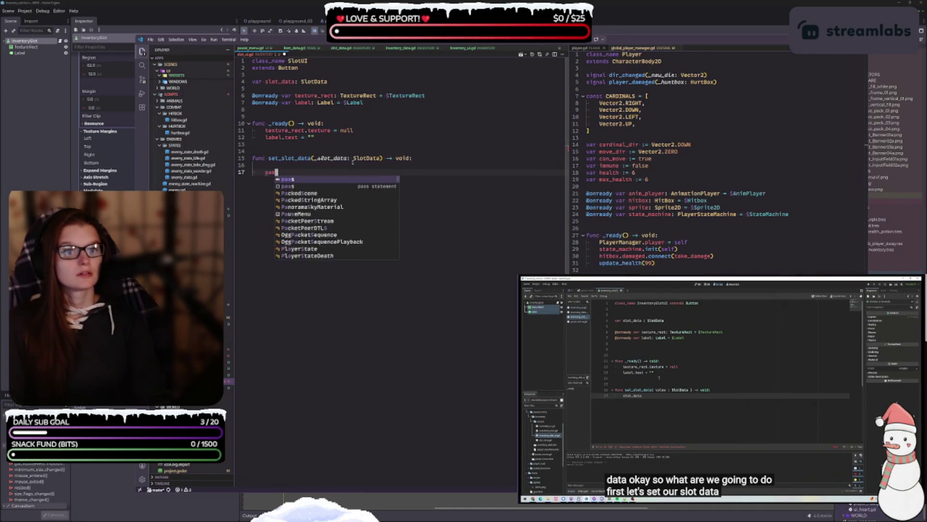
{"action": "key", "text": "Escape"}
{"action": "key", "text": "Up"}
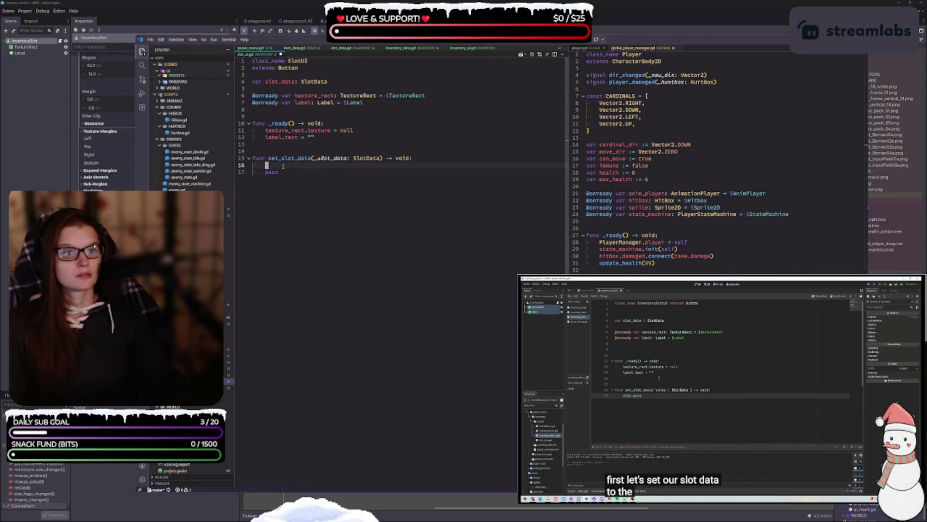
{"action": "type", "text": "slot_data"}
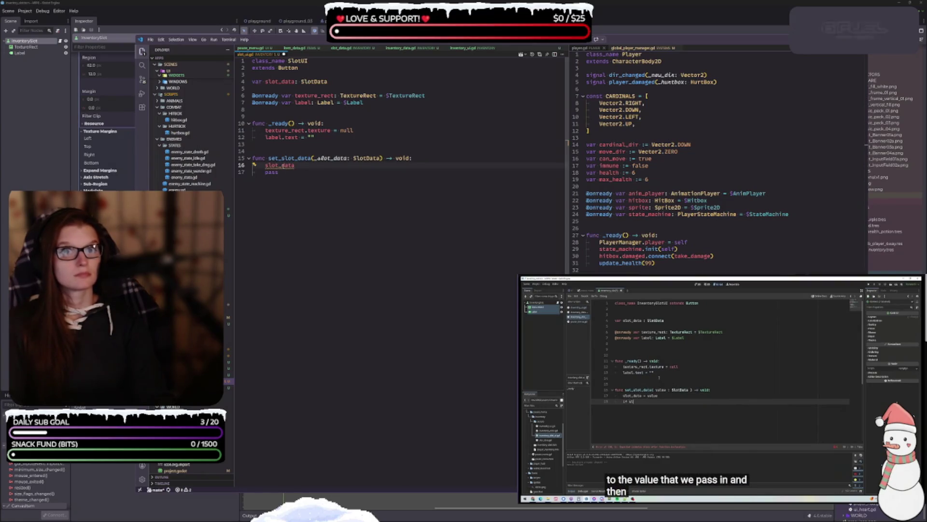
{"action": "type", "text": " = _slot_data"}
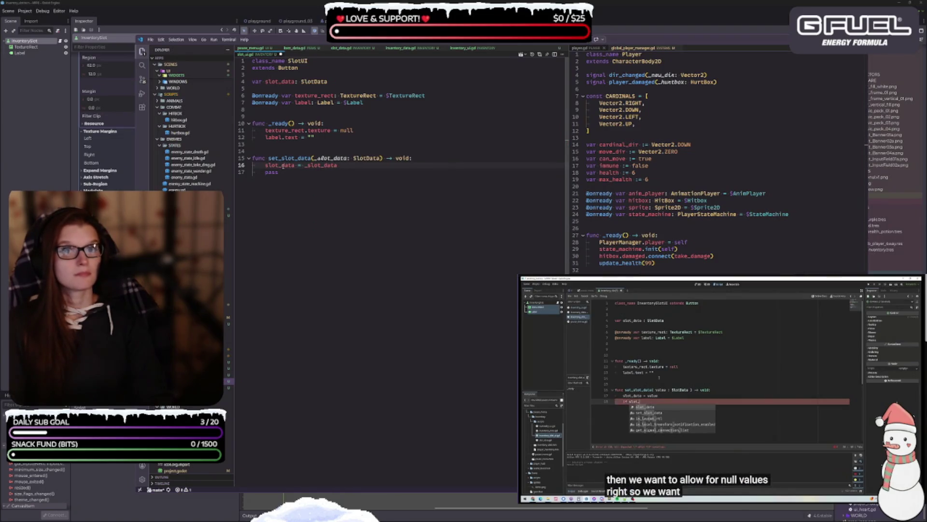
Add an 'if slot_data == null: return' guard and delete the leftover pass placeholder
{"action": "key", "text": "Return"}
{"action": "type", "text": "if _"}
{"action": "key", "text": "BackSpace"}
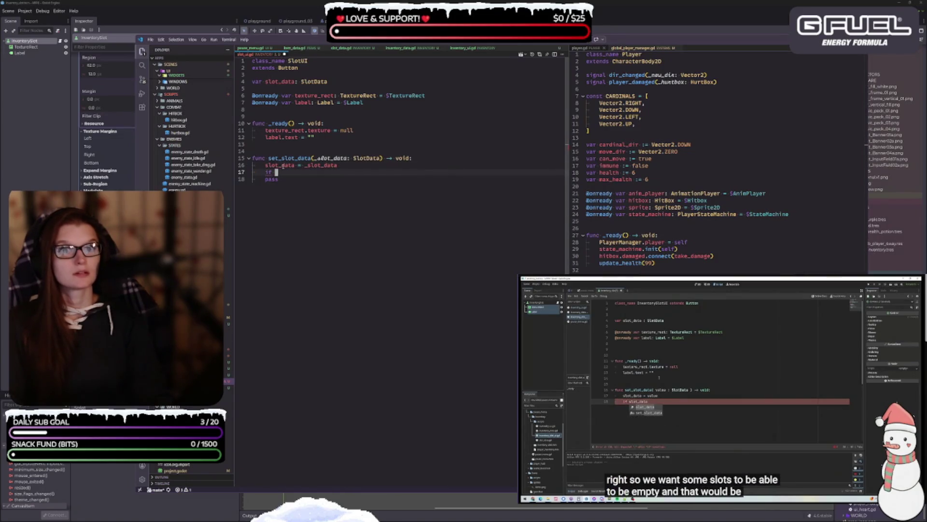
{"action": "type", "text": "slot_data"}
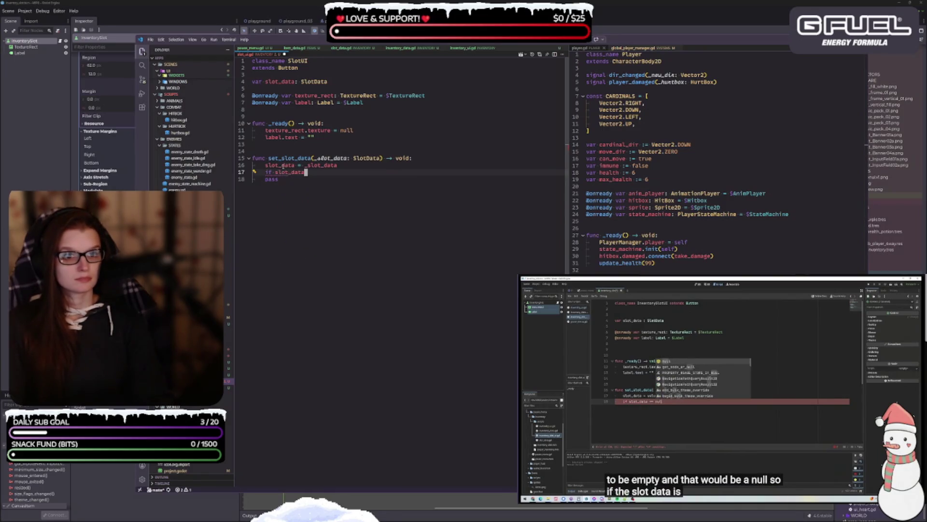
{"action": "type", "text": " == b"}
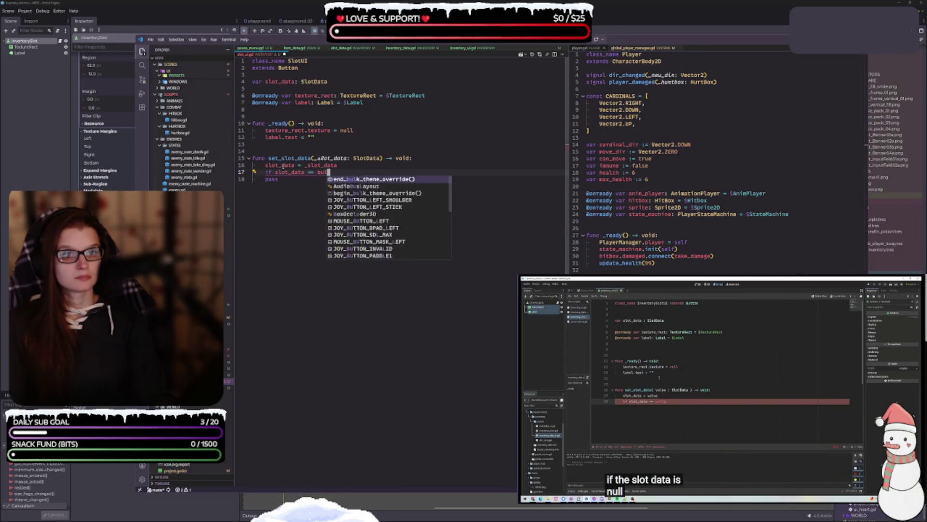
{"action": "key", "text": "BackSpace"}
{"action": "type", "text": "null:"}
{"action": "key", "text": "Return"}
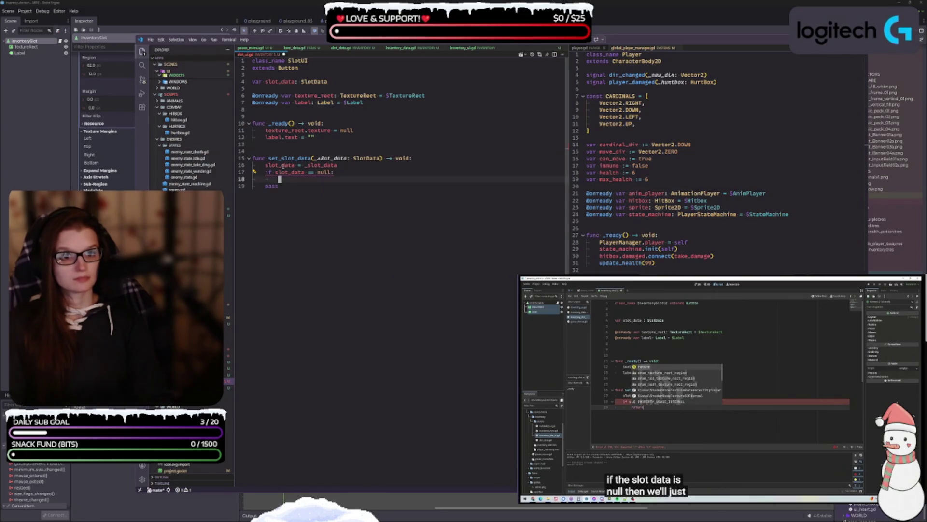
{"action": "type", "text": "return"}
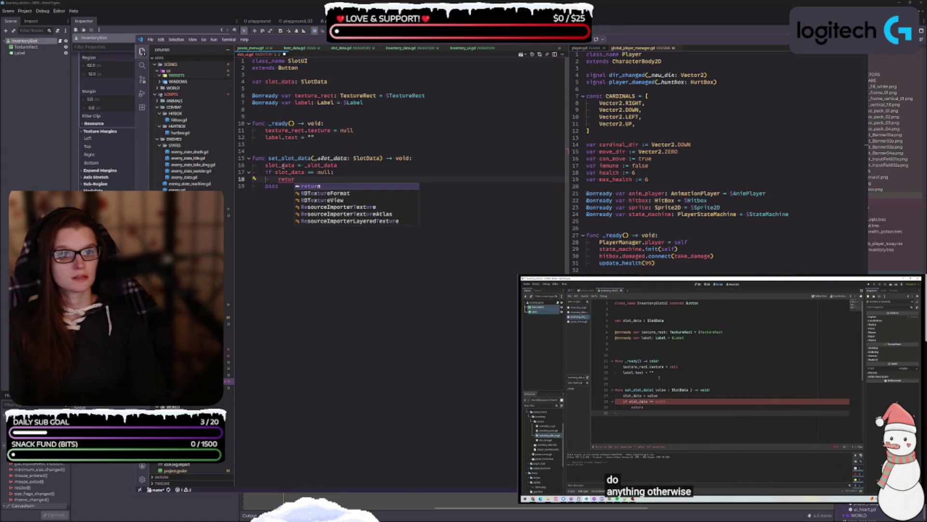
{"action": "key", "text": "Escape"}
{"action": "key", "text": "Down"}
{"action": "key", "text": "ctrl+Delete"}
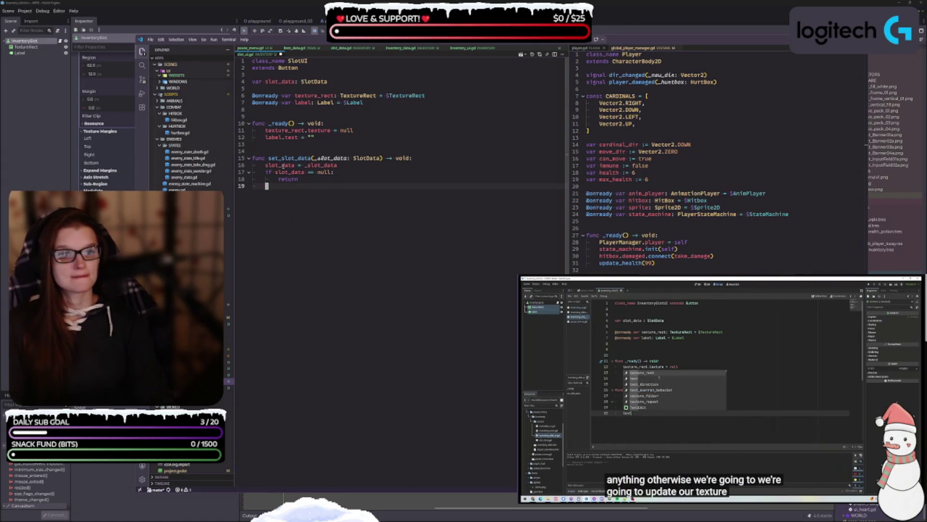
Set texture_rect.texture = slot_data.item_data.texture, then start a new line
{"action": "type", "text": "tex"}
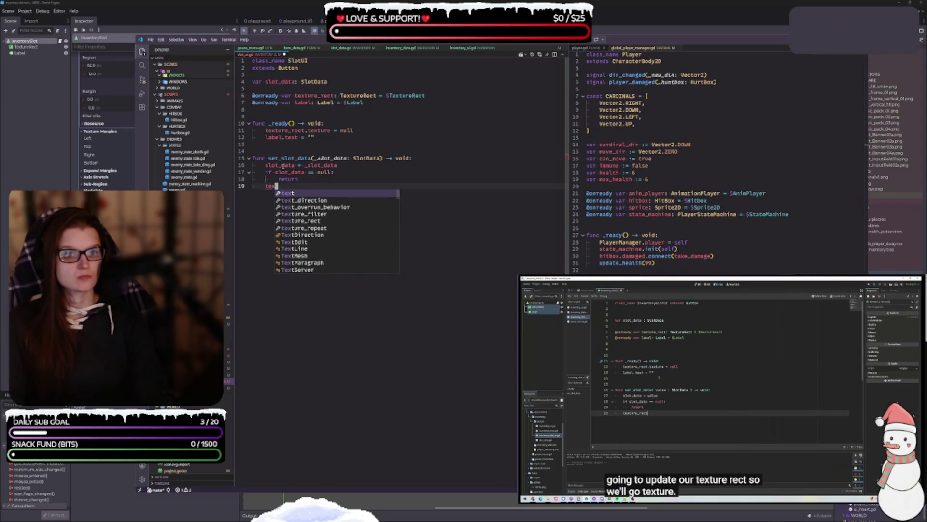
{"action": "type", "text": "ture_r"}
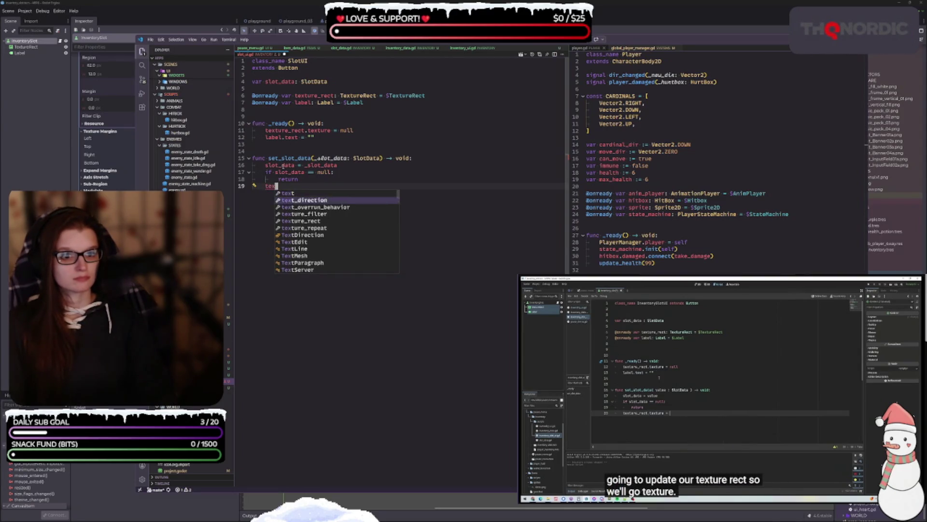
{"action": "key", "text": "Return"}
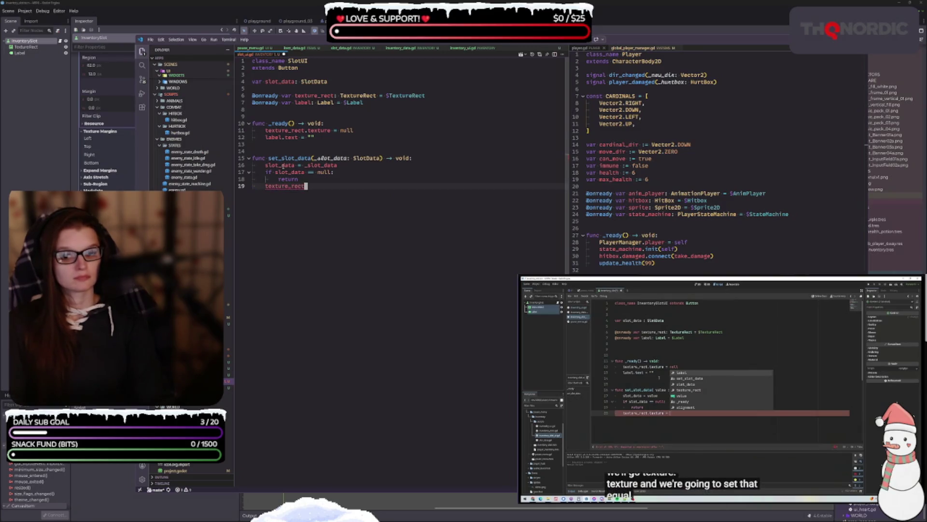
{"action": "type", "text": ".tex"}
{"action": "key", "text": "Return"}
{"action": "type", "text": "= slot"}
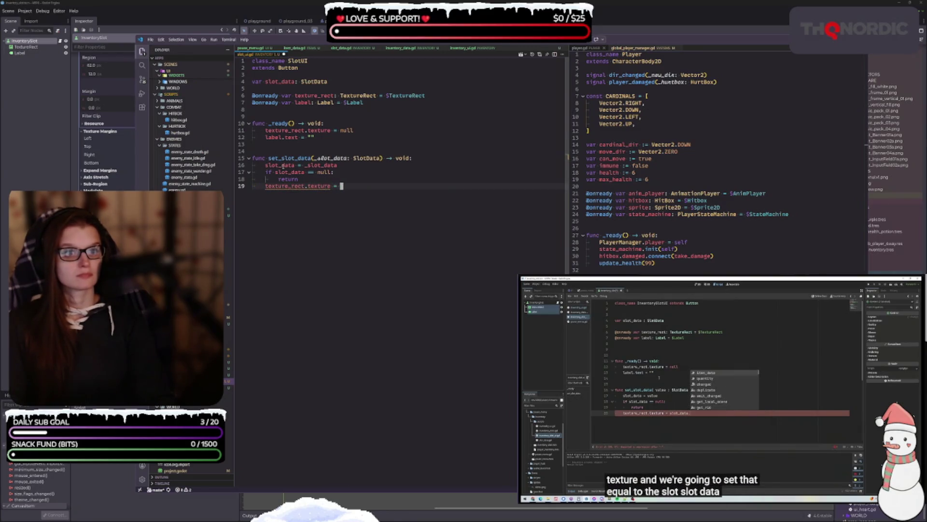
{"action": "key", "text": "Return"}
{"action": "type", "text": "."}
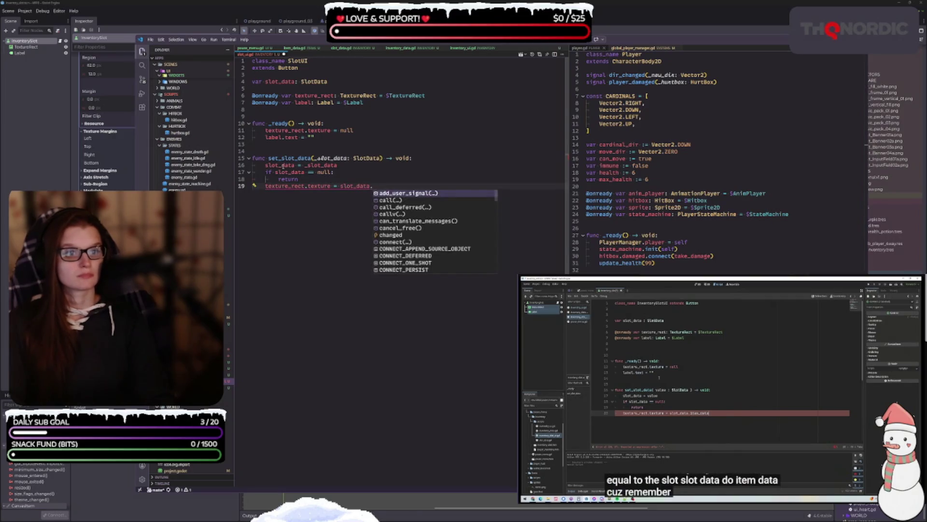
{"action": "type", "text": "it"}
{"action": "key", "text": "Return"}
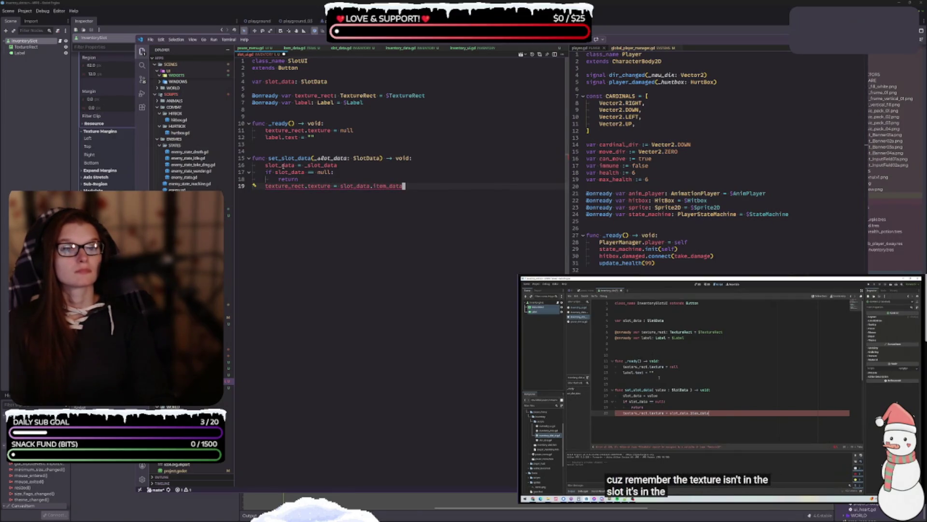
{"action": "type", "text": ".te"}
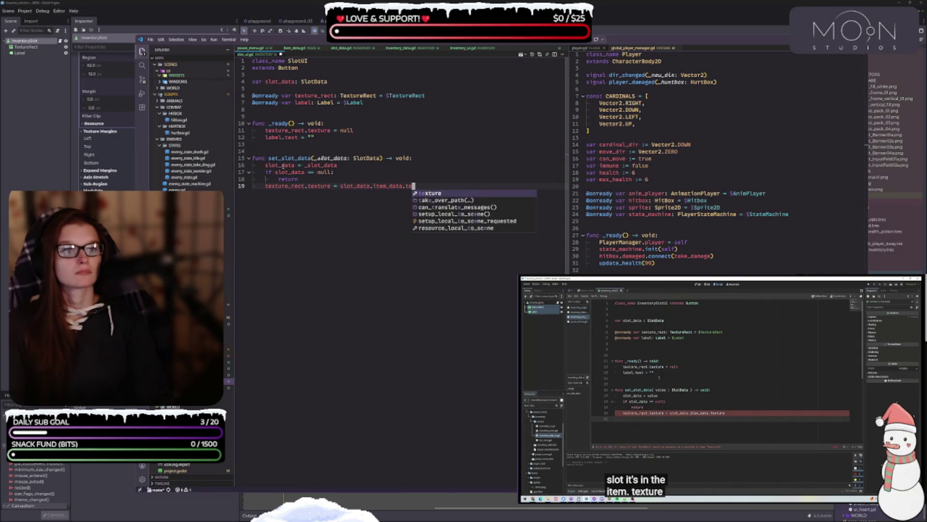
{"action": "key", "text": "Return"}
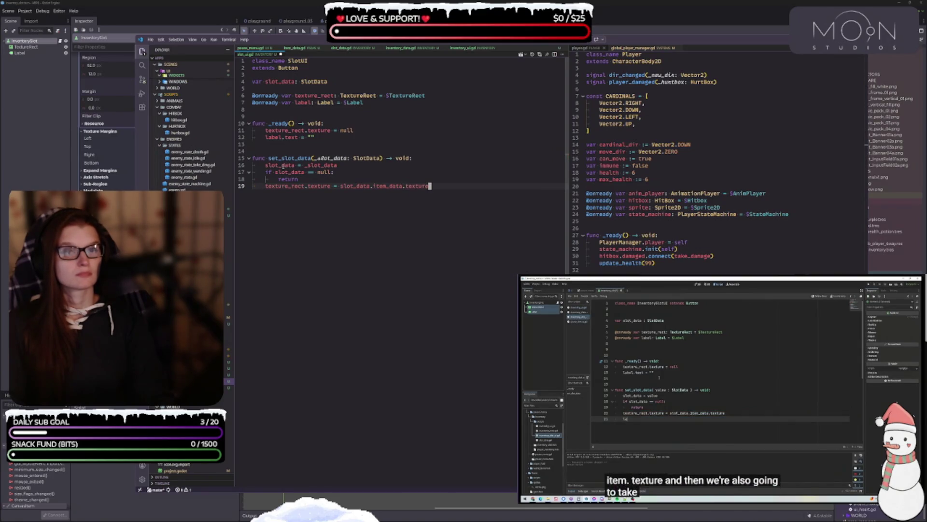
{"action": "key", "text": "Return"}
Write label.text = str(slot_data.quantity) on line 20 and add an empty line 21
{"action": "type", "text": "lab"}
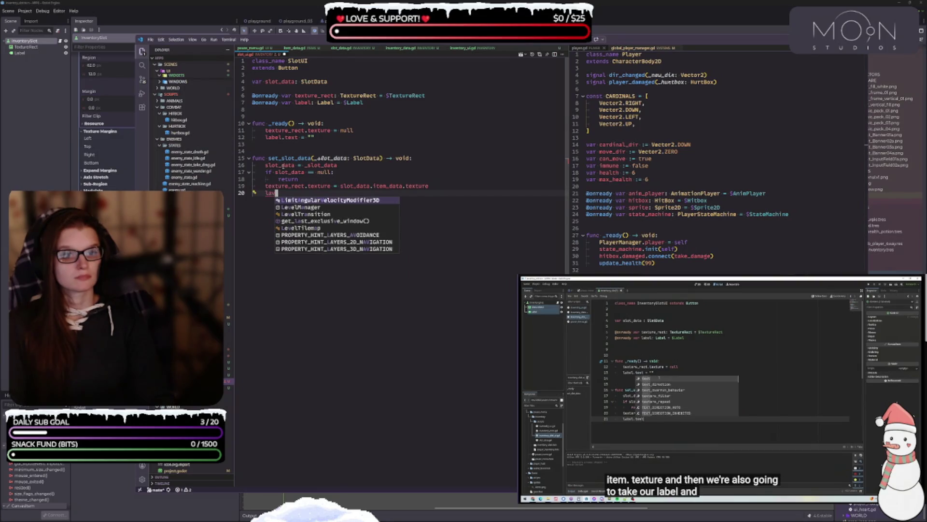
{"action": "key", "text": "Return"}
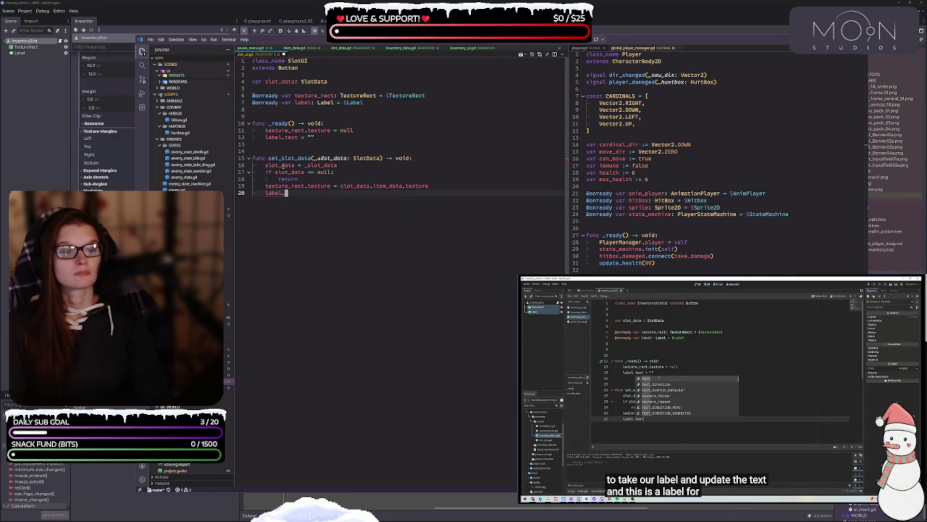
{"action": "type", "text": "text = "}
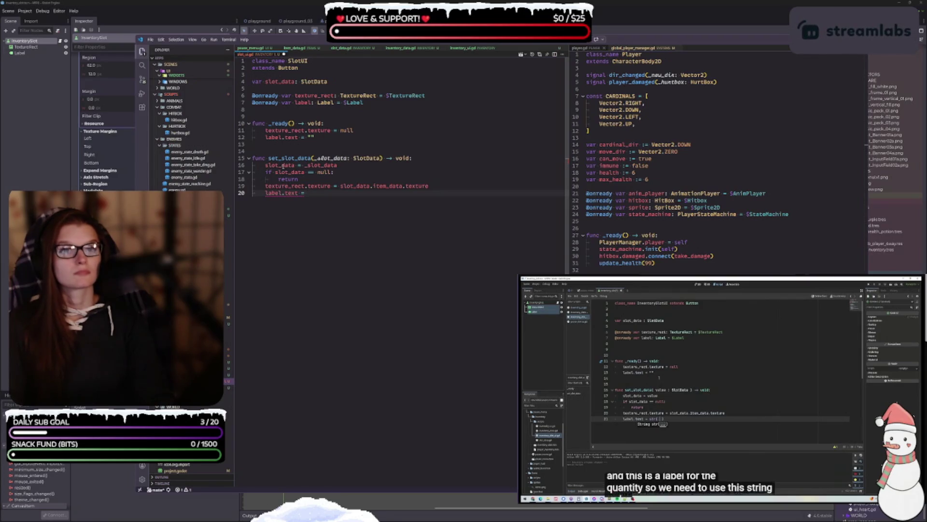
{"action": "type", "text": "str(slot"}
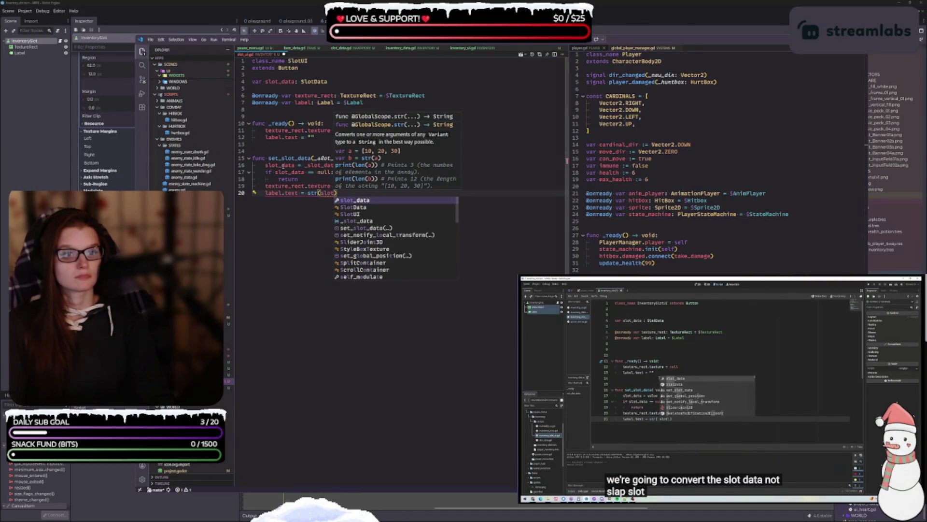
{"action": "key", "text": "Return"}
{"action": "type", "text": "."}
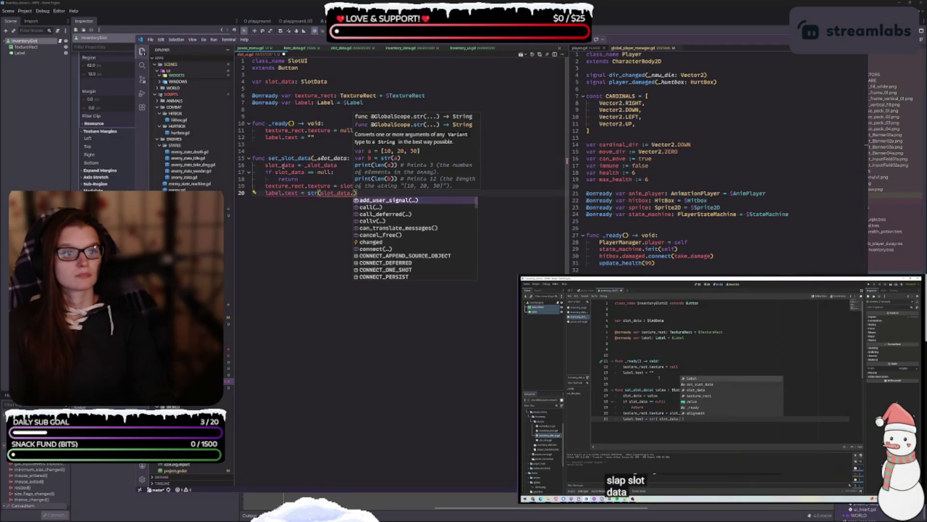
{"action": "type", "text": "it"}
{"action": "key", "text": "BackSpace"}
{"action": "key", "text": "BackSpace"}
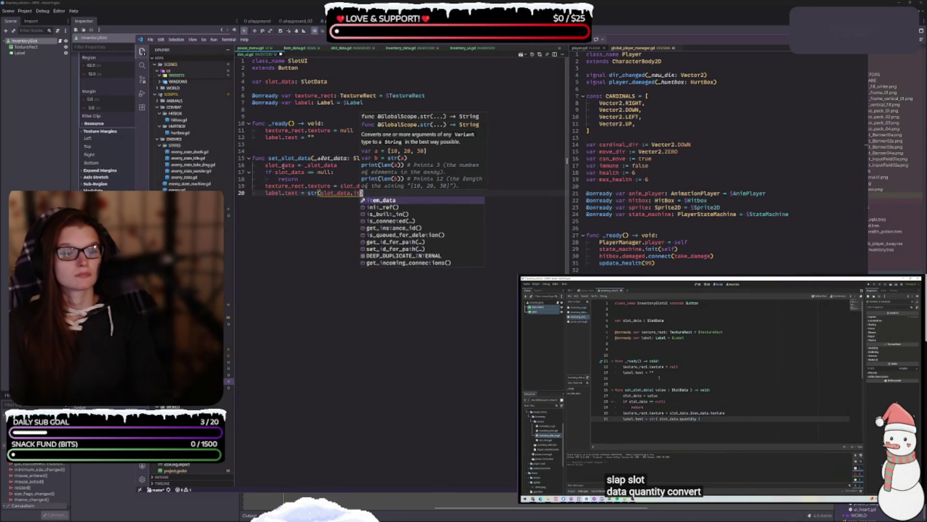
{"action": "type", "text": "quantity"}
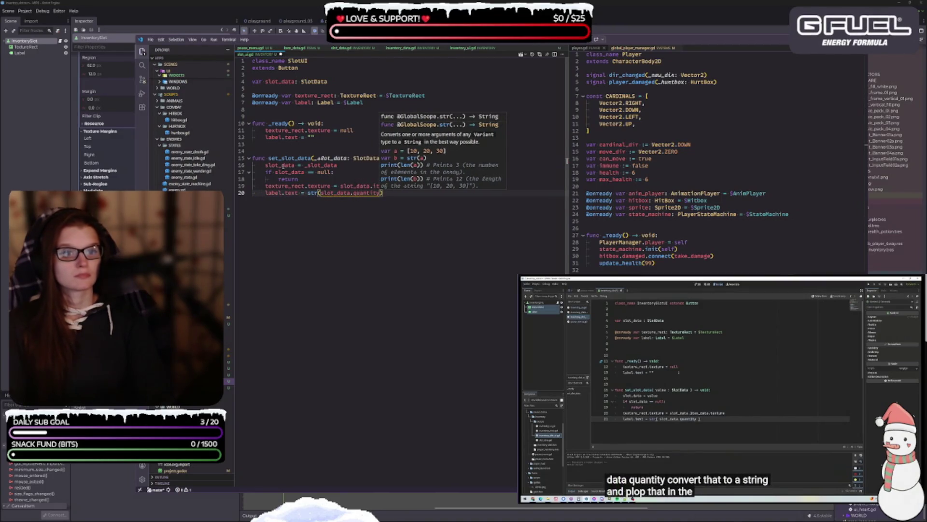
{"action": "key", "text": "End"}
{"action": "key", "text": "Return"}
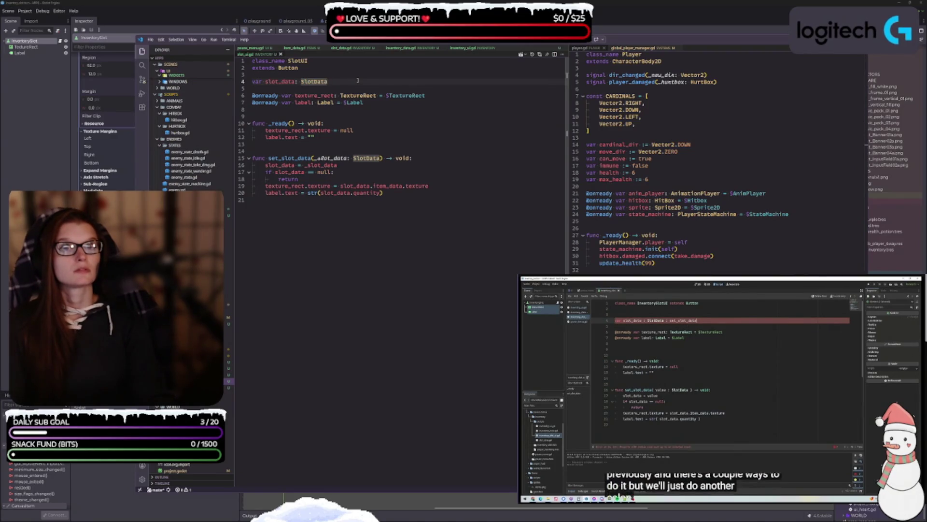
Declare set_slot_data as the setter of slot_data on line 4 and save the slot script
{"action": "type", "text": ":"}
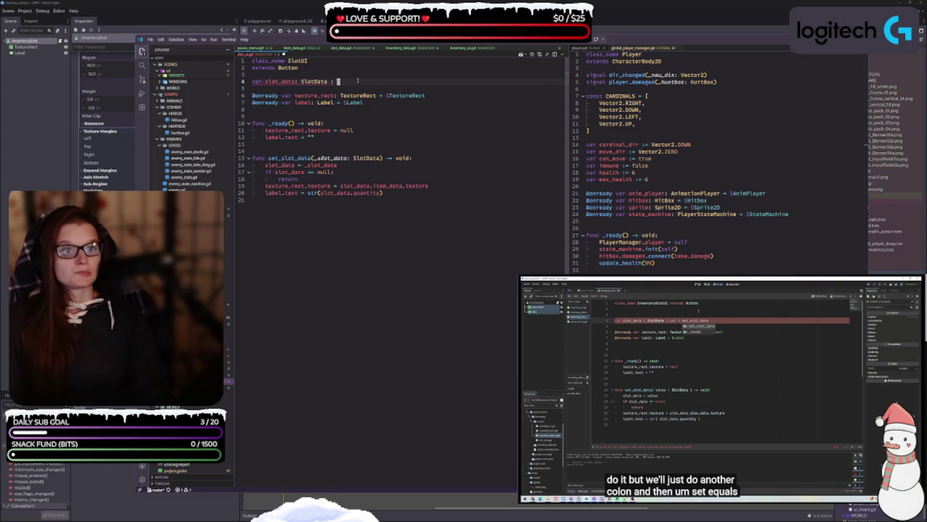
{"action": "type", "text": " set"}
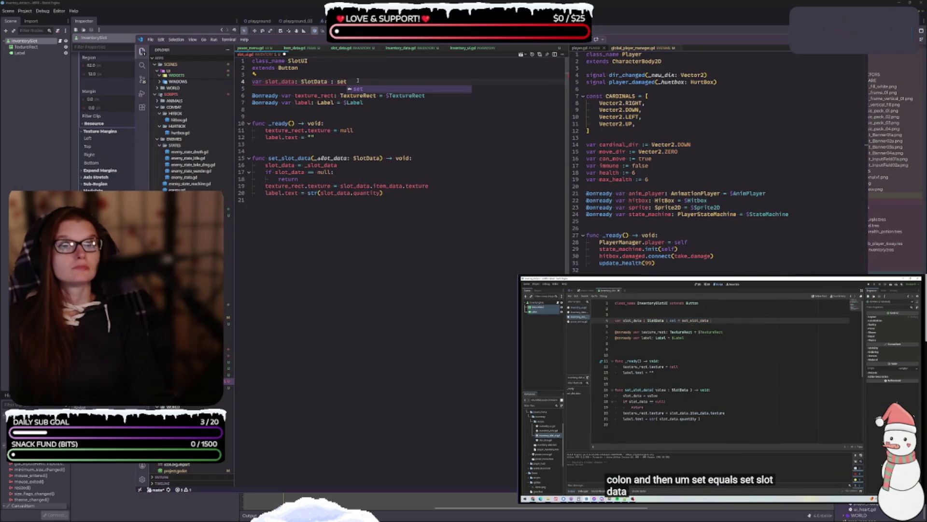
{"action": "type", "text": " = "}
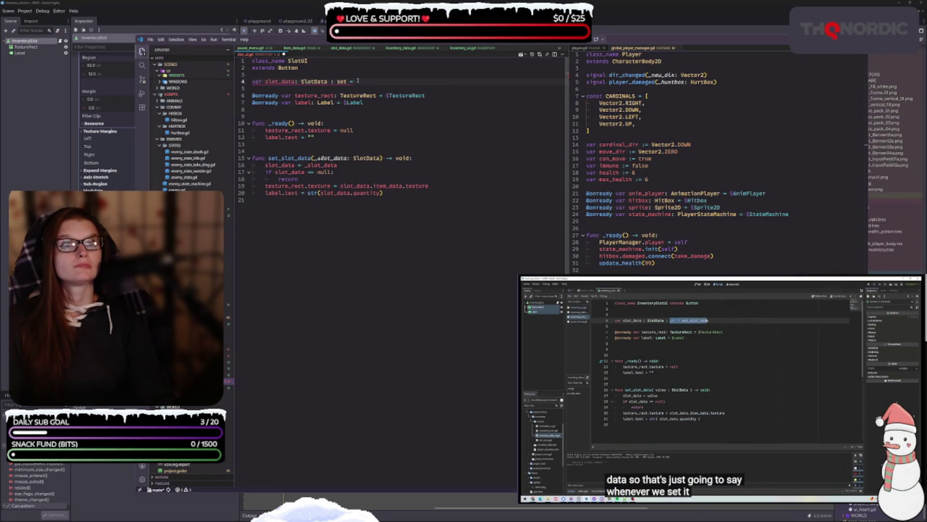
{"action": "type", "text": "set_slot_data"}
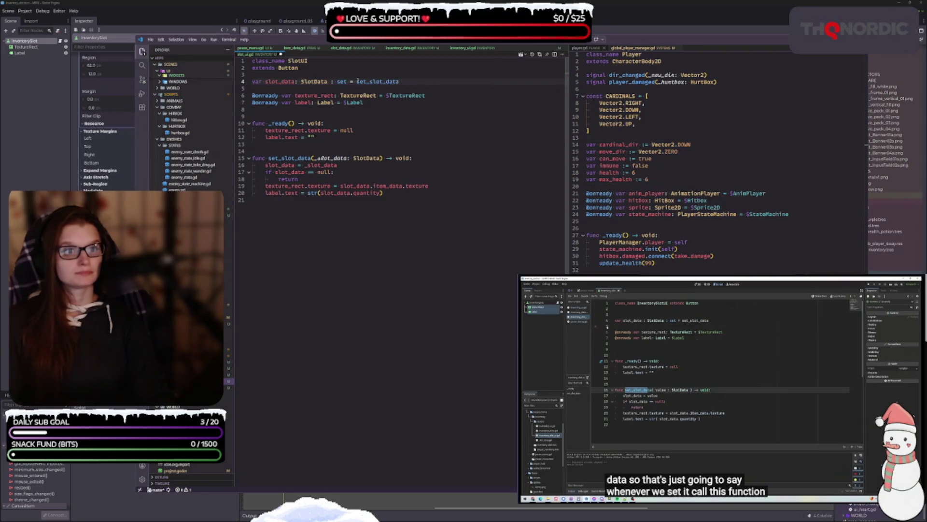
{"action": "key", "text": "ctrl+s"}
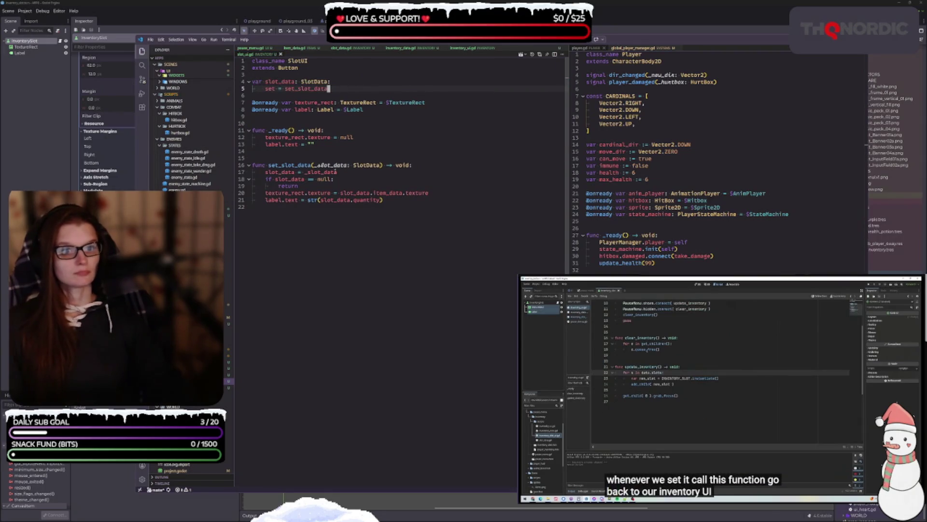
{"action": "left_click", "coordinate": [470, 50]}
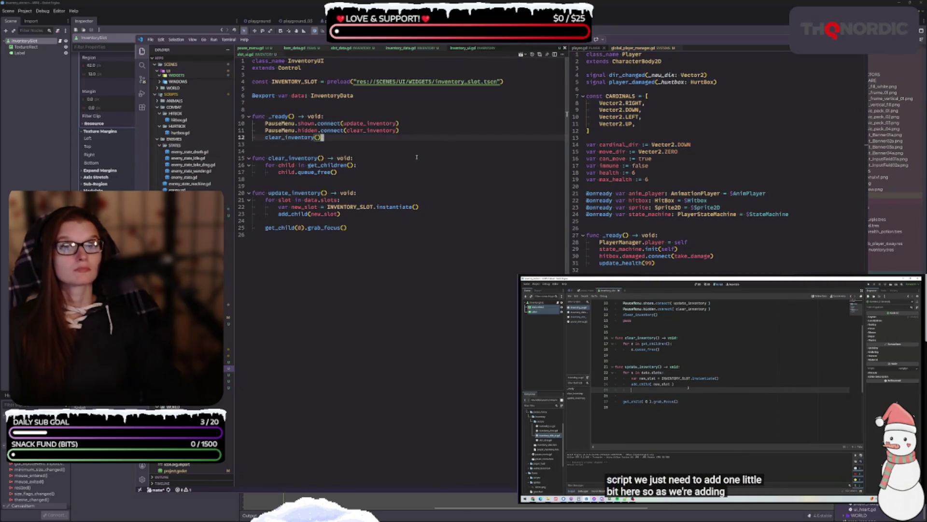
Add new_slot.slot_data = slot after add_child(new_slot) and remove the extra empty line
{"action": "double_click", "coordinate": [350, 207]}
{"action": "left_click", "coordinate": [373, 214]}
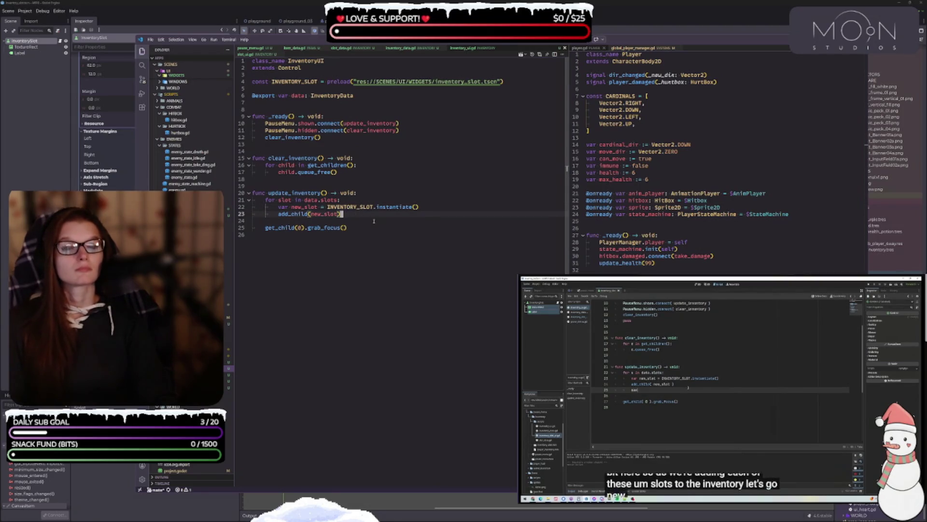
{"action": "key", "text": "Return"}
{"action": "type", "text": "new_slot.sl"}
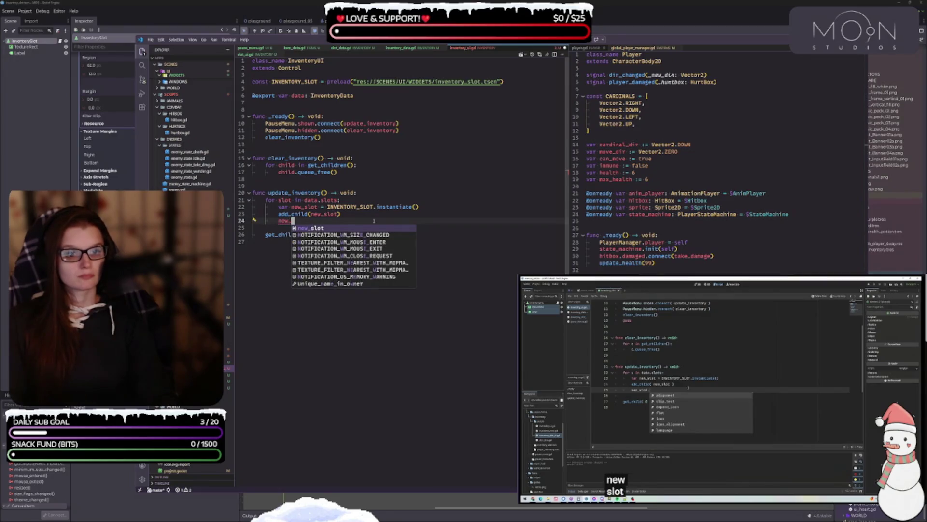
{"action": "type", "text": "ot ="}
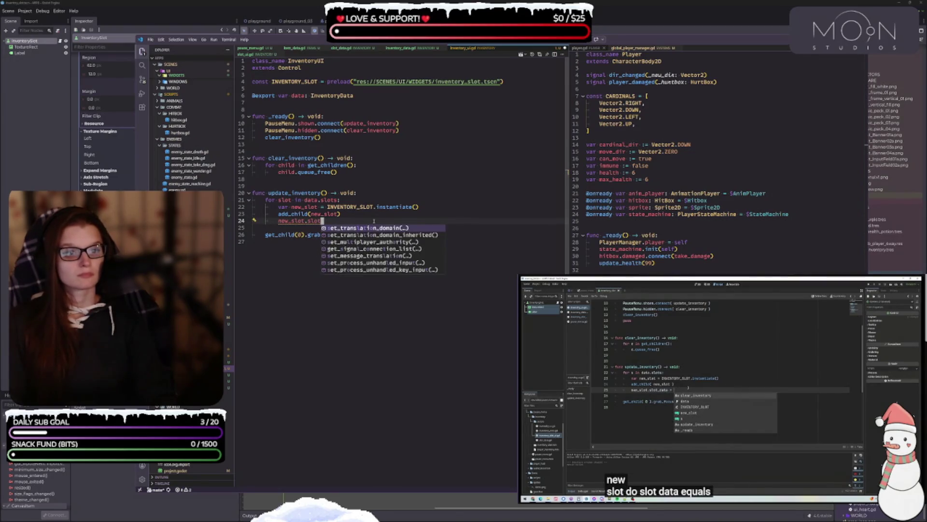
{"action": "type", "text": "data"}
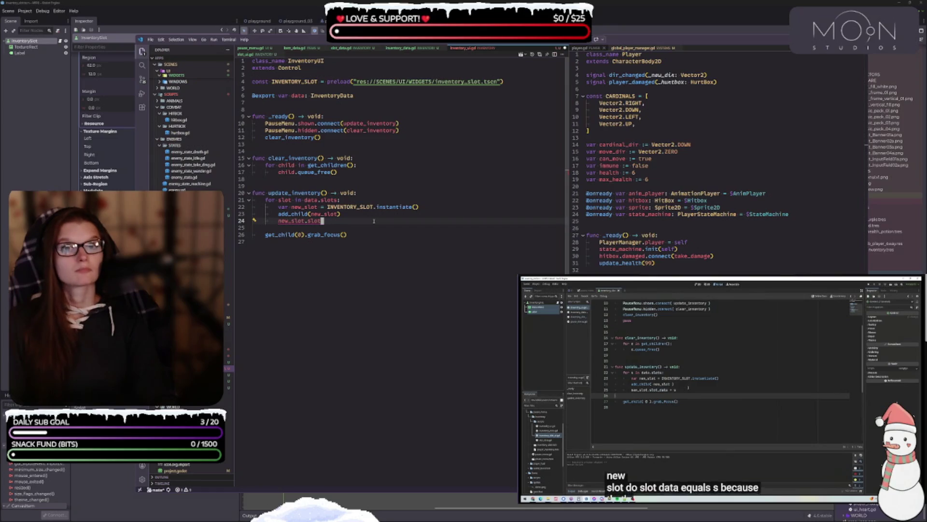
{"action": "type", "text": " ="}
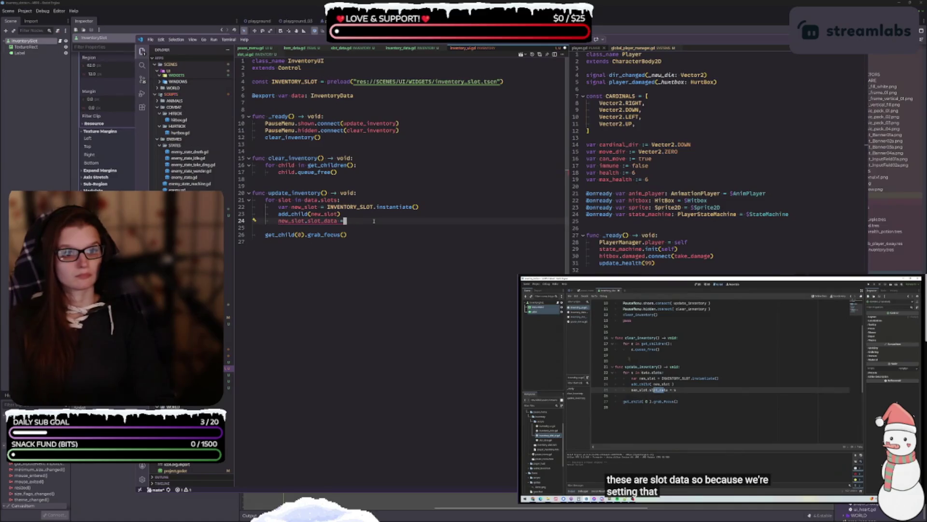
{"action": "type", "text": " slot"}
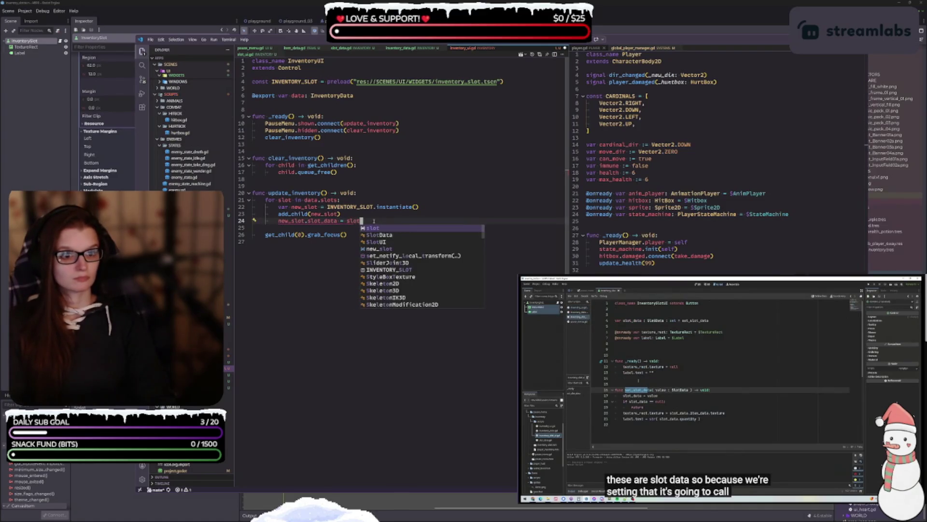
{"action": "key", "text": "Escape"}
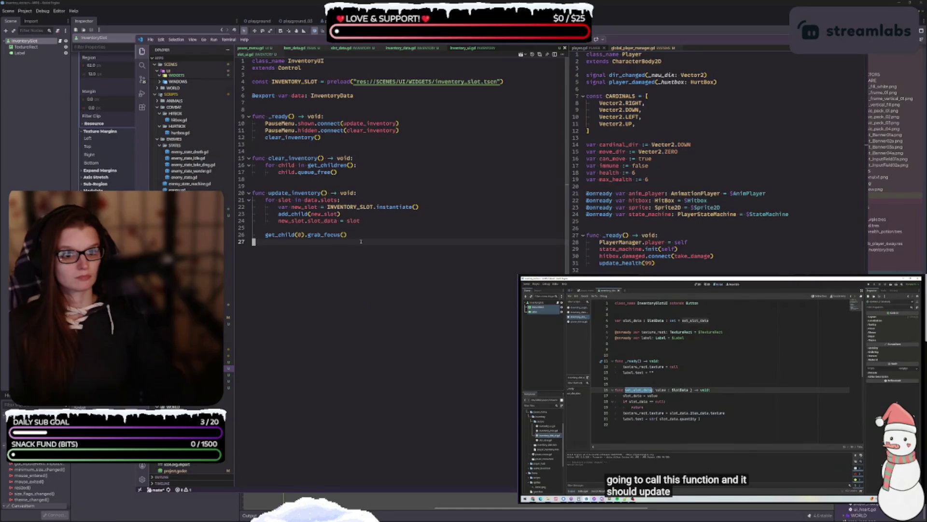
{"action": "key", "text": "Down"}
{"action": "key", "text": "Down"}
{"action": "left_click", "coordinate": [329, 227]}
{"action": "key", "text": "BackSpace"}
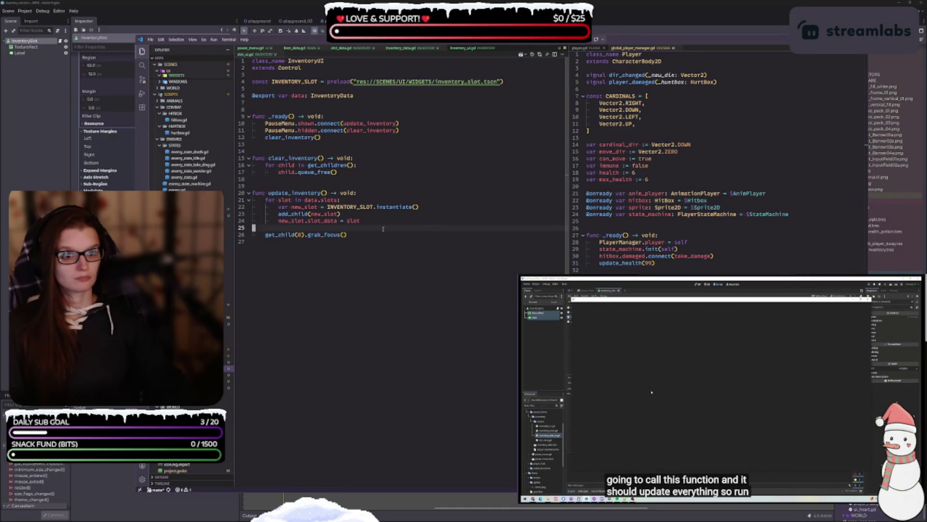
Test the pause inventory by moving focus across its slots, then resume and return to 2D view
{"action": "key", "text": "Escape"}
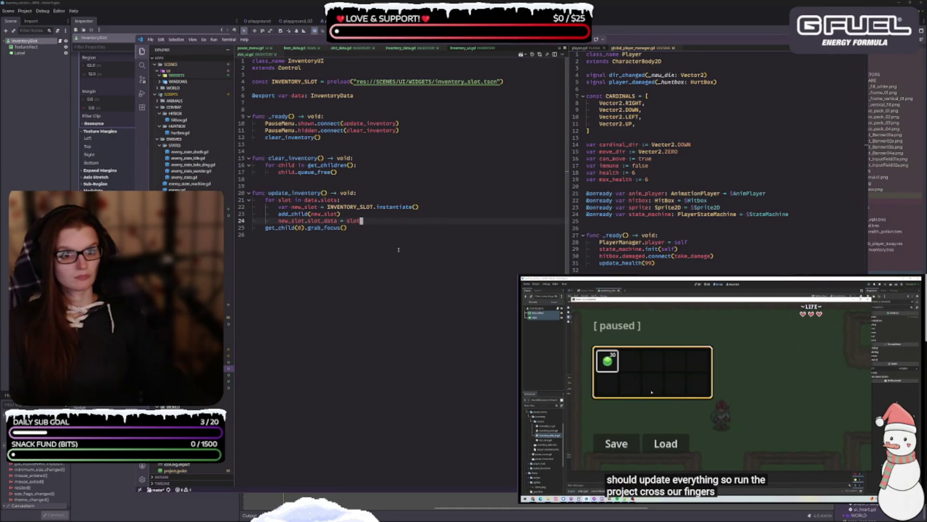
{"action": "key", "text": "Right"}
{"action": "key", "text": "Right"}
{"action": "key", "text": "Right"}
{"action": "key", "text": "Down"}
{"action": "key", "text": "Right"}
{"action": "key", "text": "Up"}
{"action": "key", "text": "Left"}
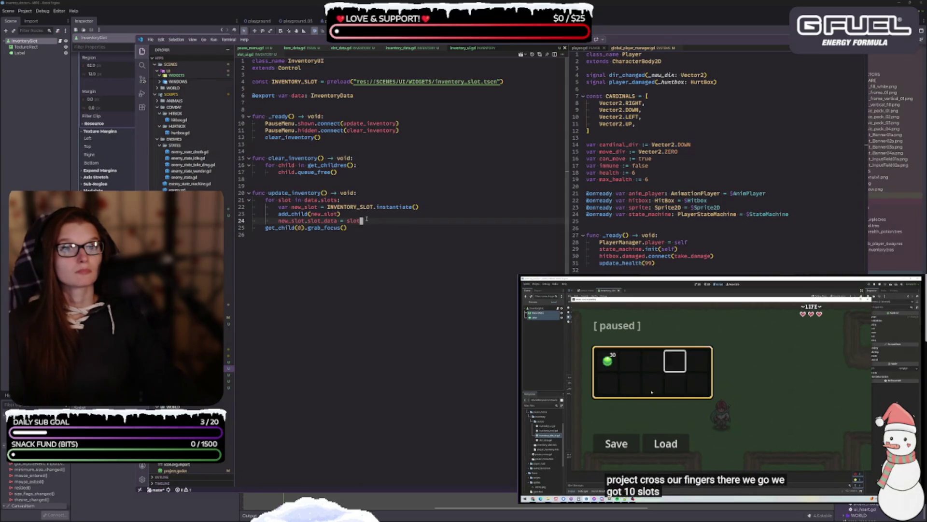
{"action": "key", "text": "Down"}
{"action": "key", "text": "Left"}
{"action": "key", "text": "Left"}
{"action": "key", "text": "Left"}
{"action": "key", "text": "Up"}
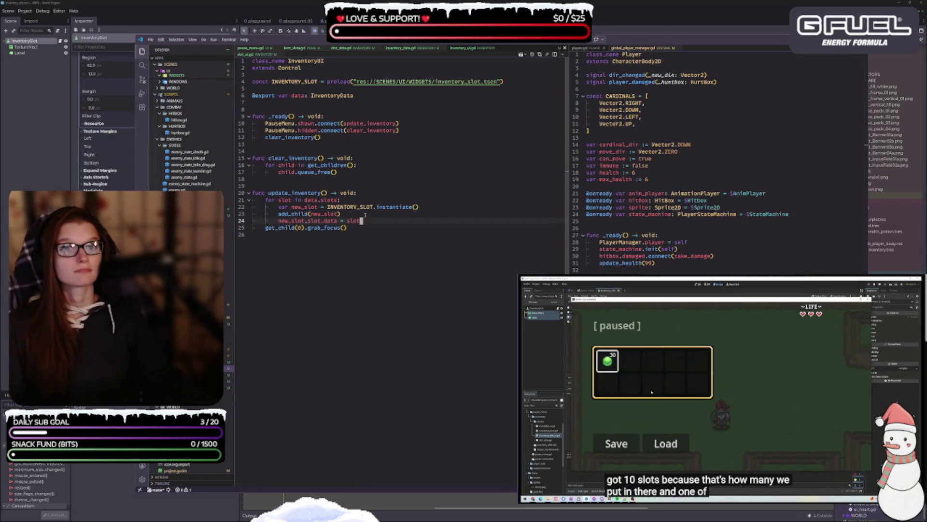
{"action": "key", "text": "Escape"}
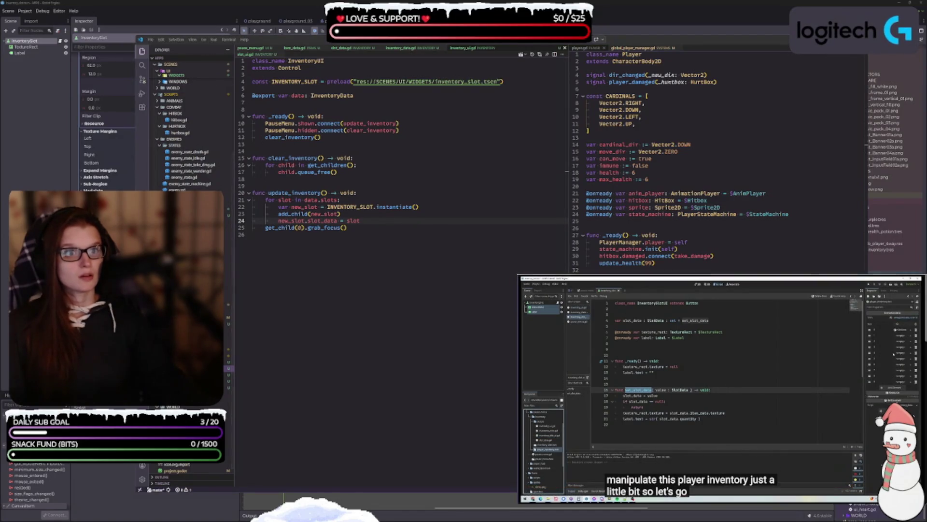
{"action": "key", "text": "ctrl+F1"}
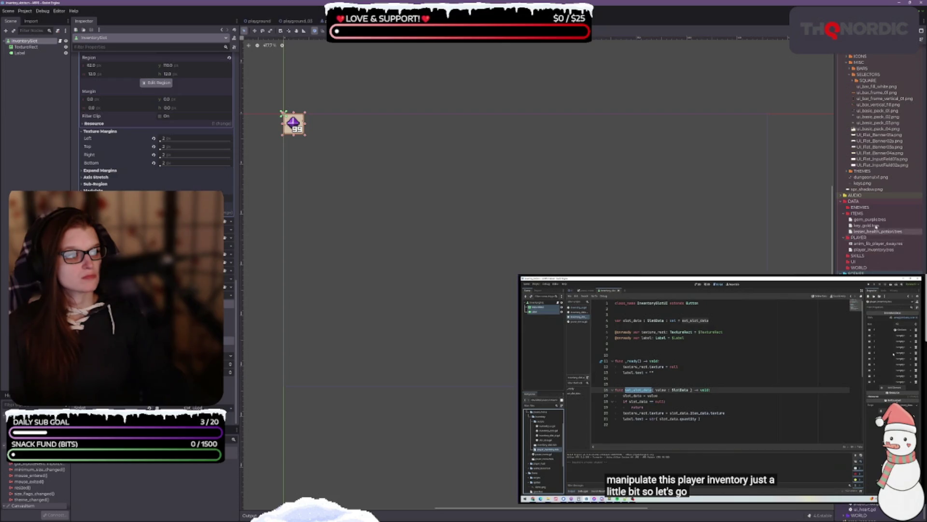
Open player_inventory.tres and grow its Slots array to 16 entries
{"action": "left_click", "coordinate": [873, 249]}
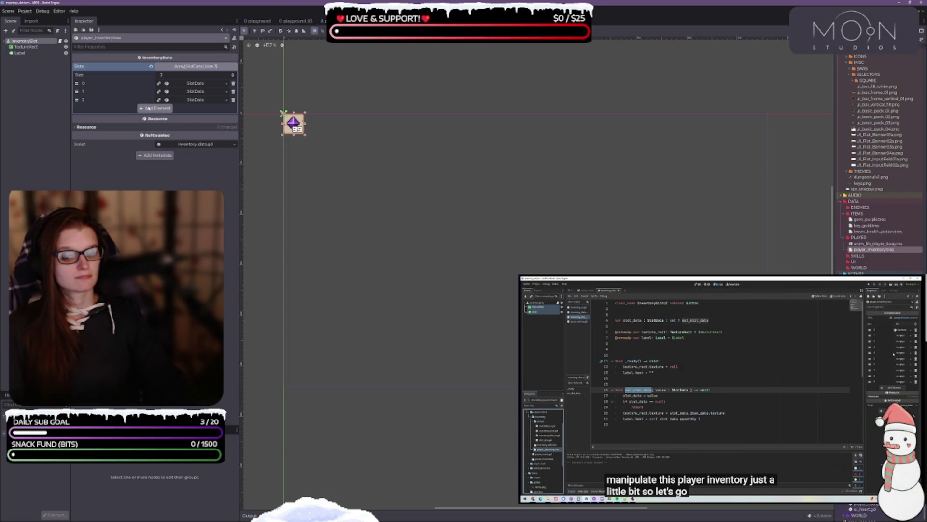
{"action": "left_click", "coordinate": [149, 108]}
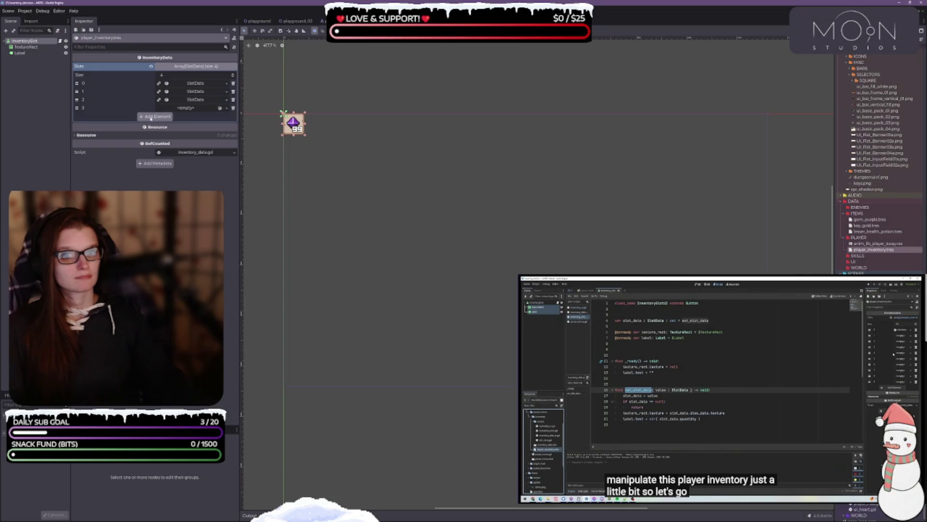
{"action": "left_click", "coordinate": [151, 118]}
{"action": "left_click", "coordinate": [150, 125]}
{"action": "left_click", "coordinate": [151, 133]}
{"action": "left_click", "coordinate": [151, 141]}
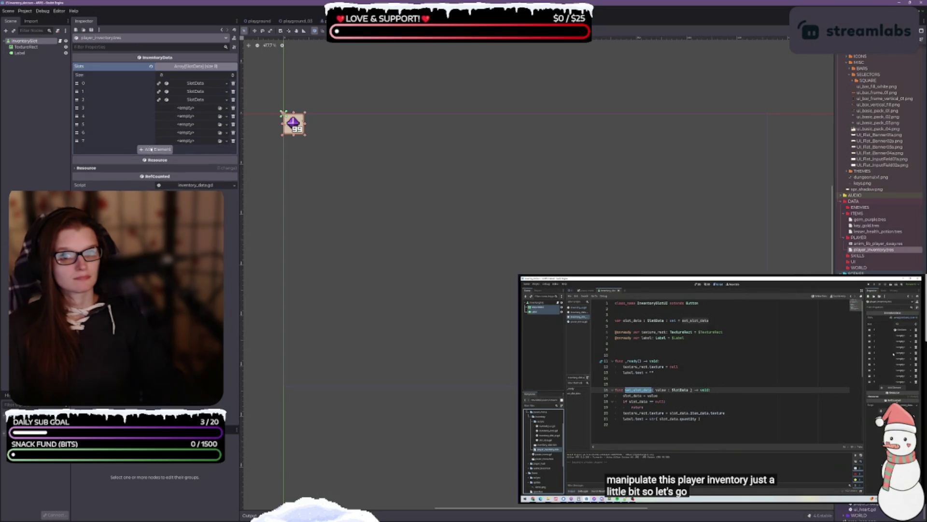
{"action": "left_click", "coordinate": [152, 149]}
{"action": "left_click", "coordinate": [154, 158]}
{"action": "left_click", "coordinate": [155, 166]}
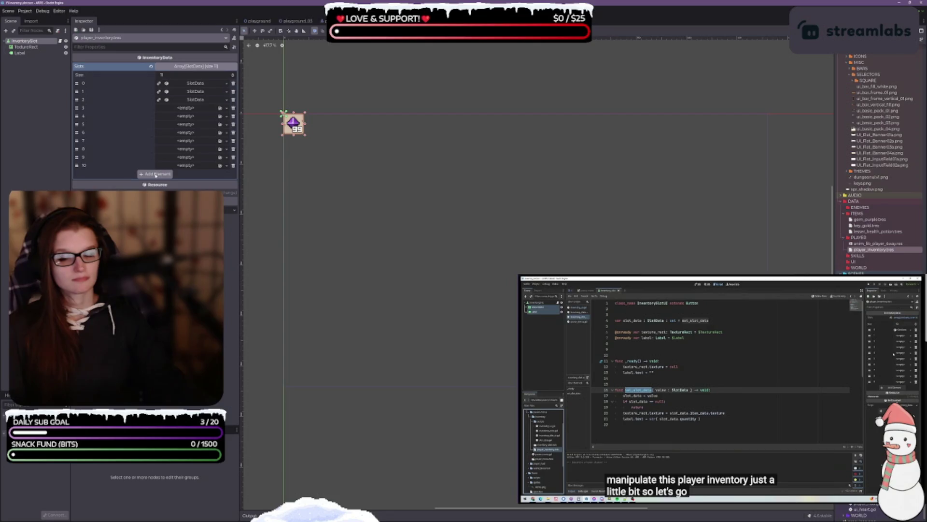
{"action": "left_click", "coordinate": [155, 174]}
{"action": "left_click", "coordinate": [155, 183]}
{"action": "left_click", "coordinate": [156, 190]}
{"action": "left_click", "coordinate": [156, 199]}
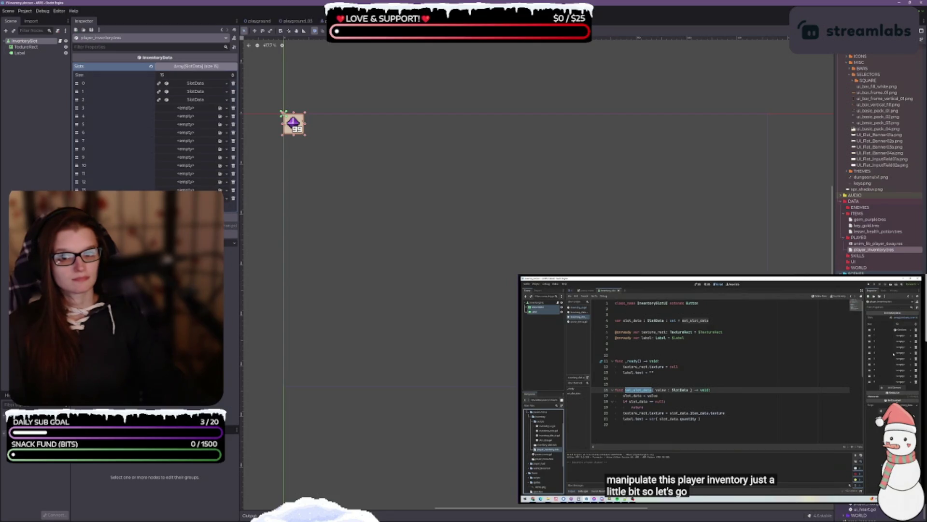
{"action": "left_click", "coordinate": [155, 207]}
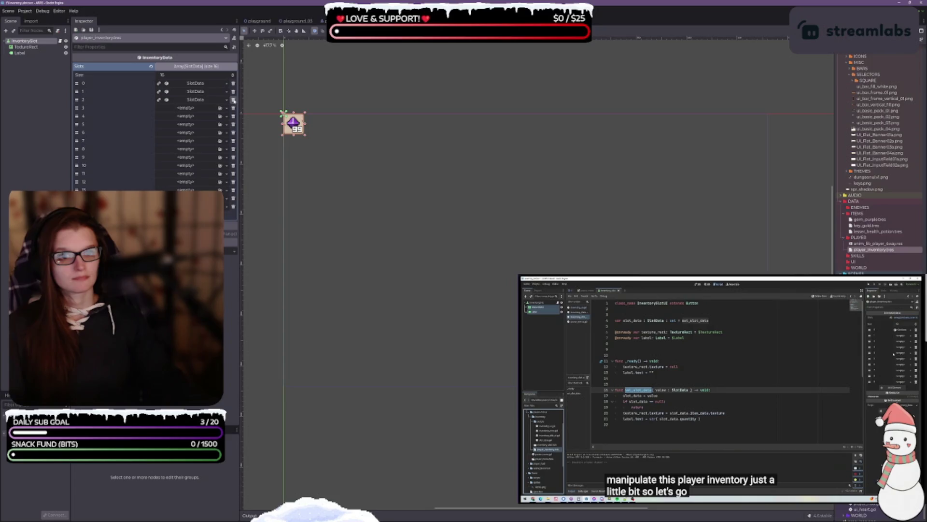
Clear the data from slot entries 1 and 2 and save
{"action": "left_click", "coordinate": [227, 100]}
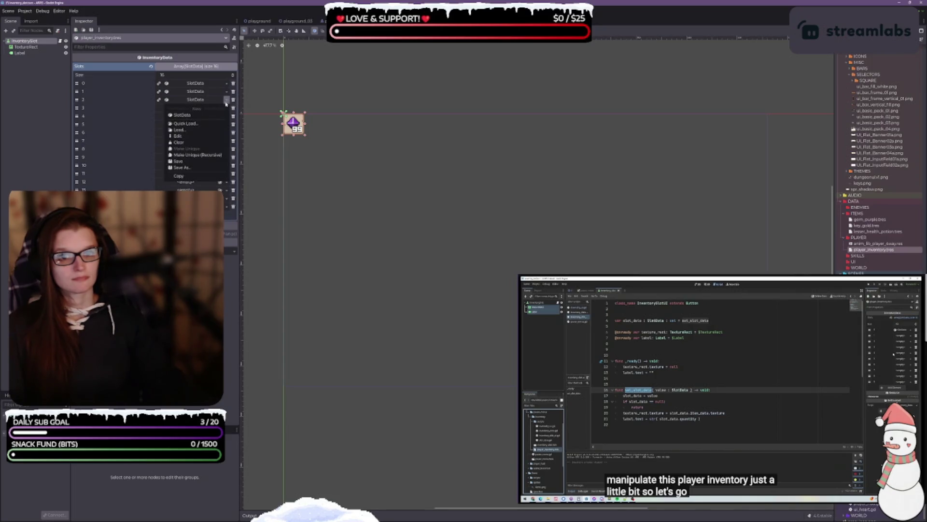
{"action": "left_click", "coordinate": [219, 144]}
{"action": "left_click", "coordinate": [227, 92]}
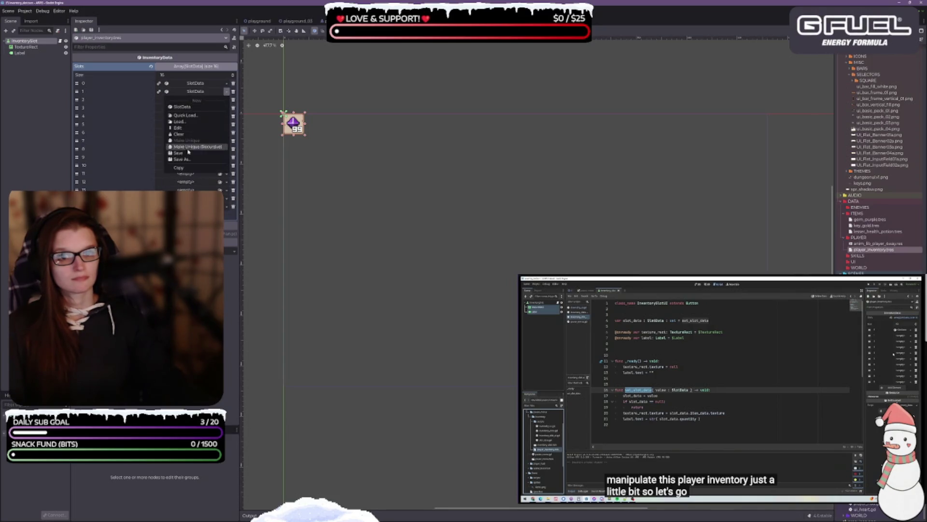
{"action": "left_click", "coordinate": [219, 135]}
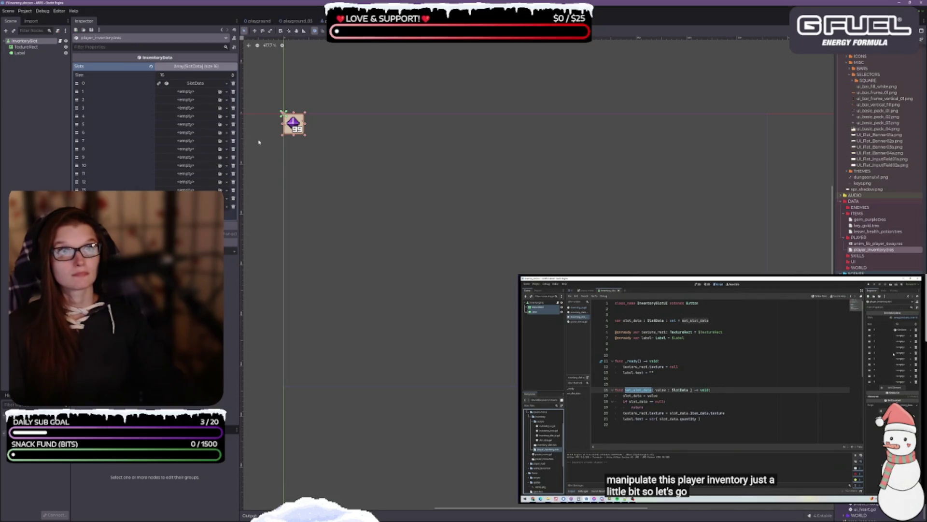
{"action": "key", "text": "ctrl+s"}
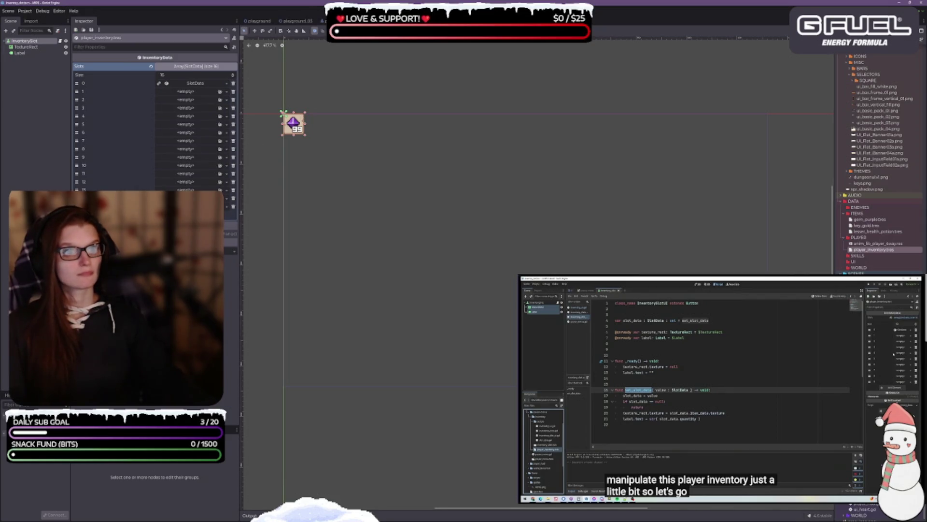
{"action": "left_click", "coordinate": [258, 21]}
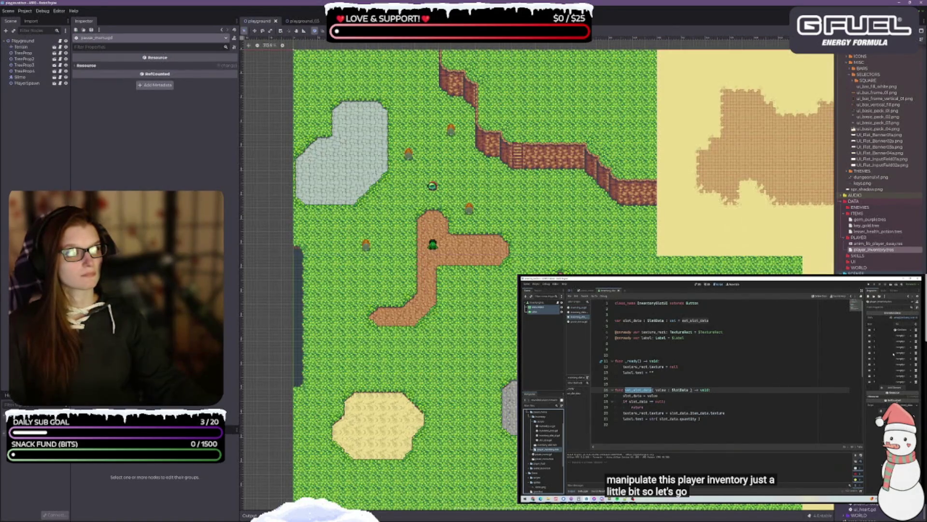
Run the game, pause to view the inventory grid, then stop it
{"action": "key", "text": "F5"}
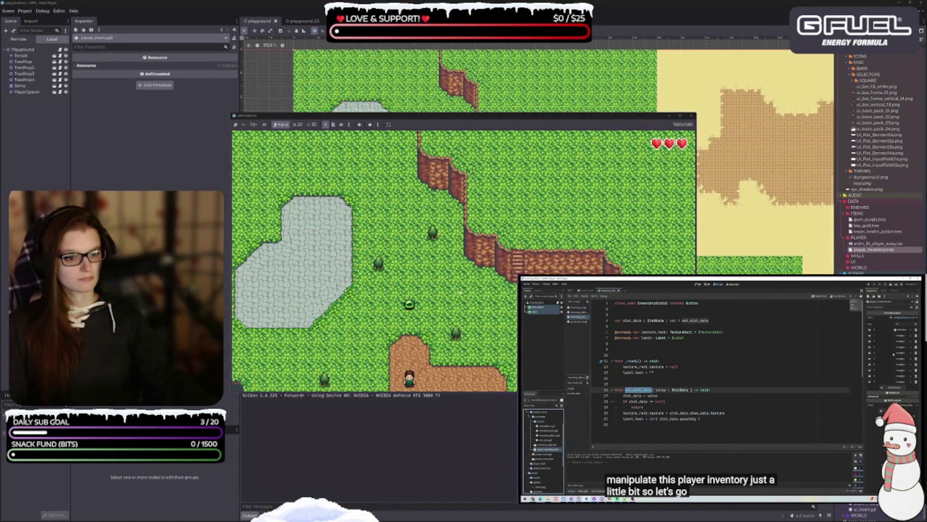
{"action": "key", "text": "Escape"}
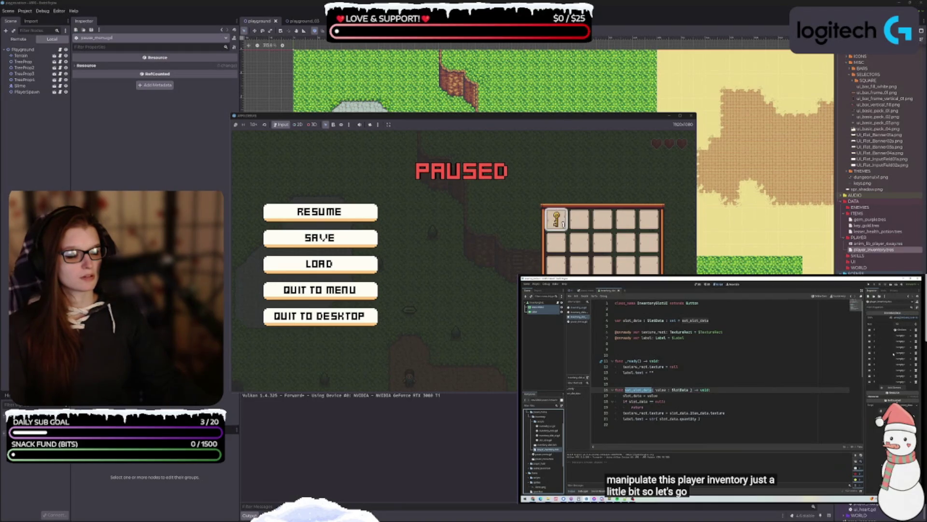
{"action": "key", "text": "Escape"}
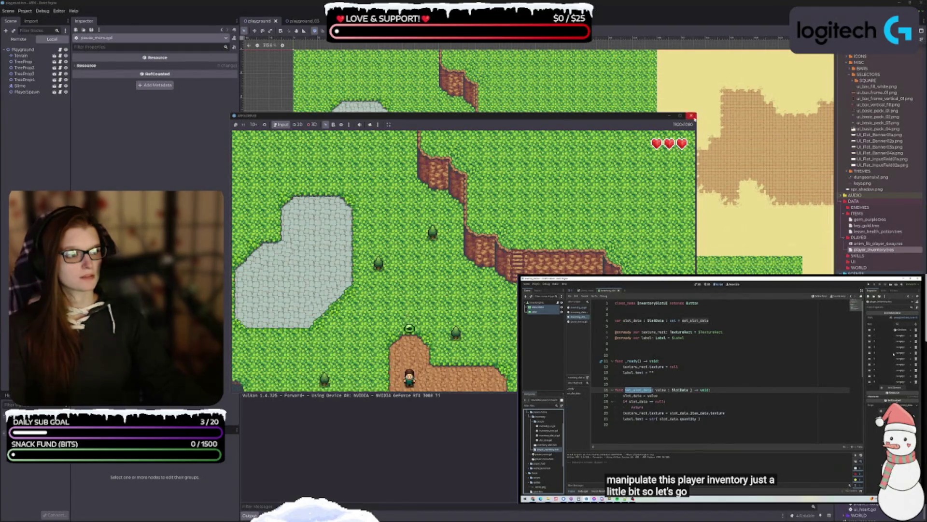
{"action": "left_click", "coordinate": [691, 116]}
Delete the last Slots entry from player_inventory.tres and save it
{"action": "key", "text": "ctrl+Tab"}
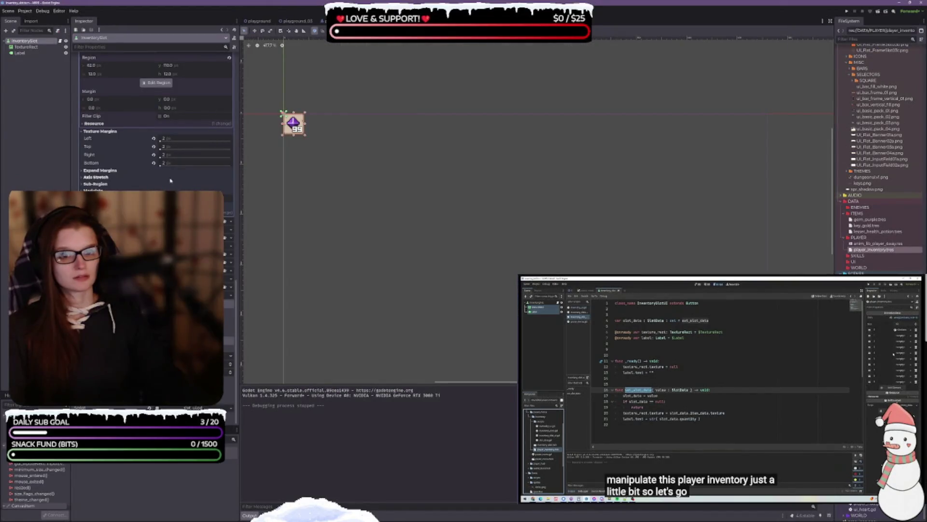
{"action": "double_click", "coordinate": [878, 251]}
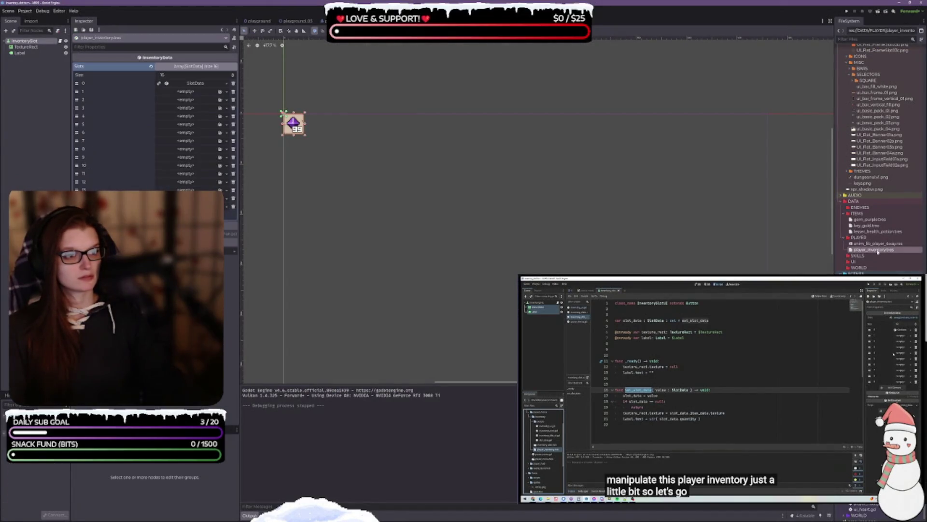
{"action": "left_click", "coordinate": [233, 207]}
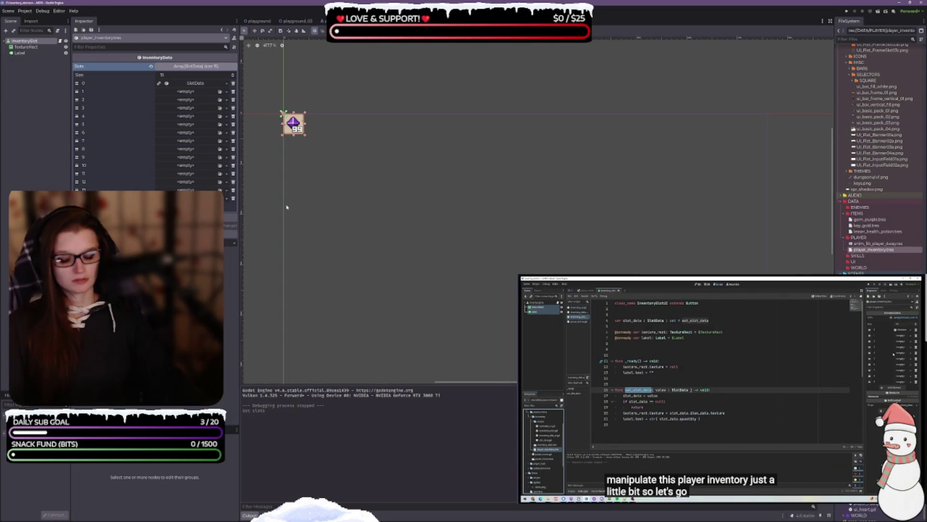
{"action": "key", "text": "ctrl+s"}
{"action": "key", "text": "ctrl+Tab"}
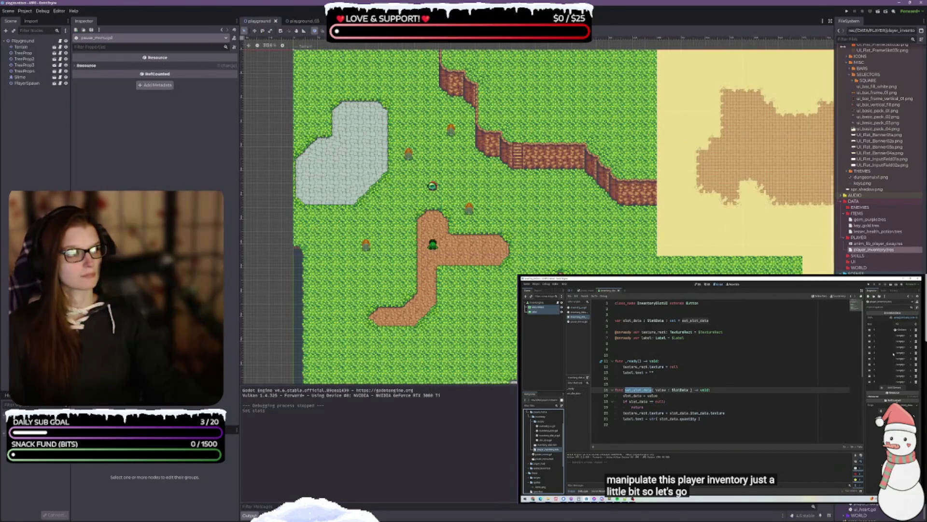
Relaunch the game, navigate the pause menu's slots and options, stop it, and collapse Output
{"action": "left_click", "coordinate": [879, 12]}
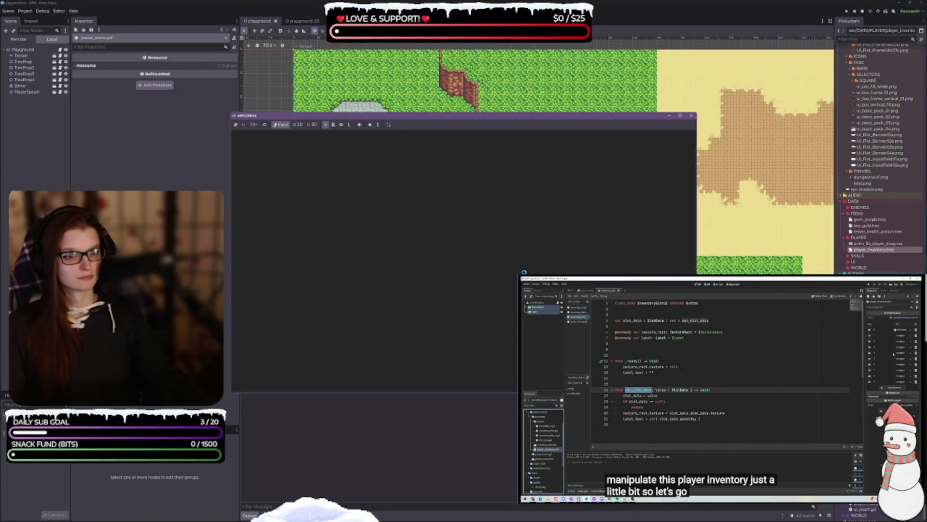
{"action": "key", "text": "Escape"}
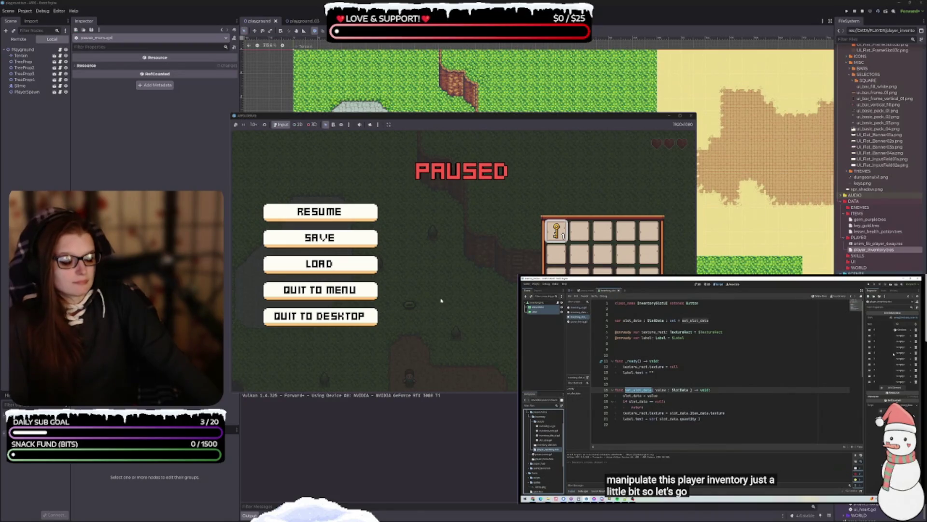
{"action": "key", "text": "Left"}
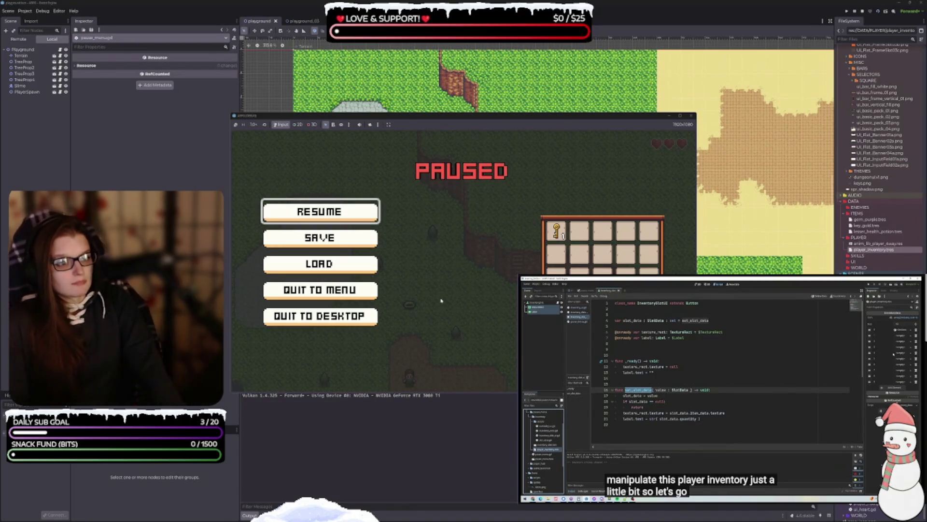
{"action": "key", "text": "Right"}
{"action": "key", "text": "Right"}
{"action": "key", "text": "Down"}
{"action": "key", "text": "Down"}
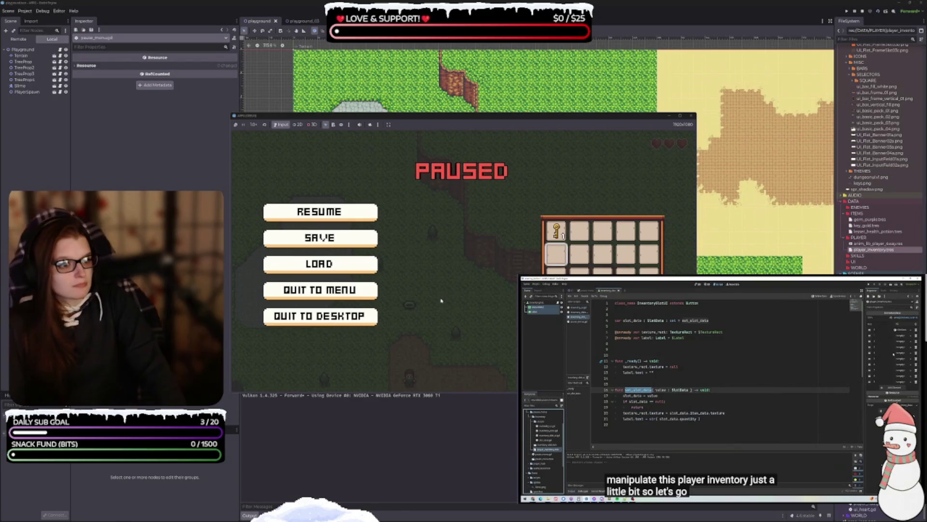
{"action": "key", "text": "Left"}
{"action": "key", "text": "Left"}
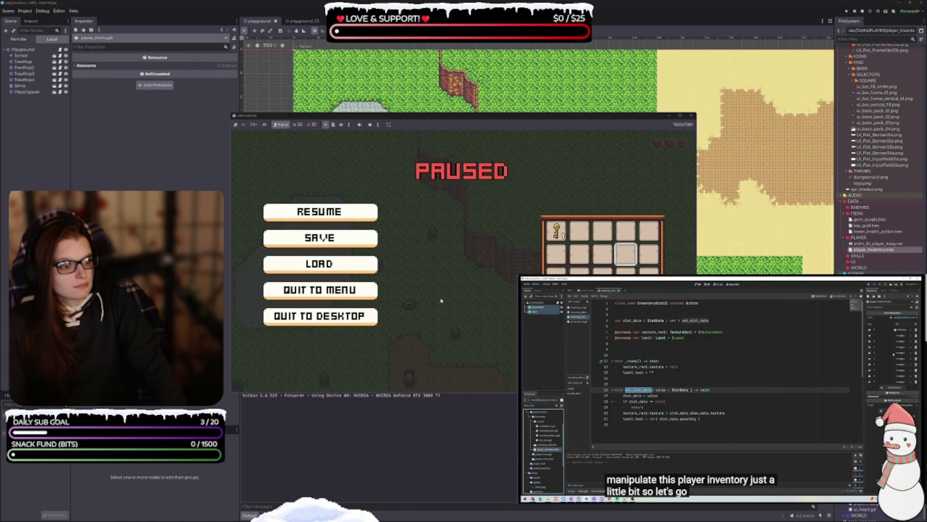
{"action": "key", "text": "Up"}
{"action": "key", "text": "Up"}
{"action": "key", "text": "Return"}
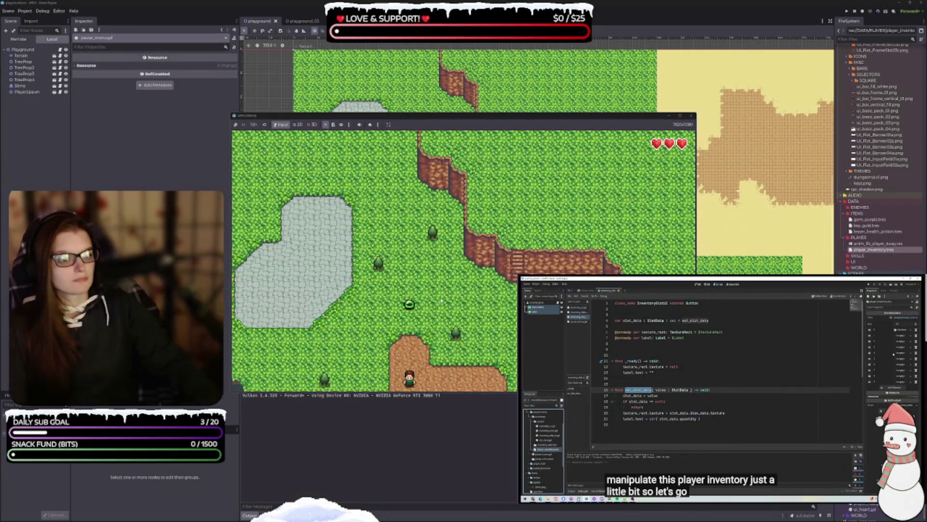
{"action": "key", "text": "F8"}
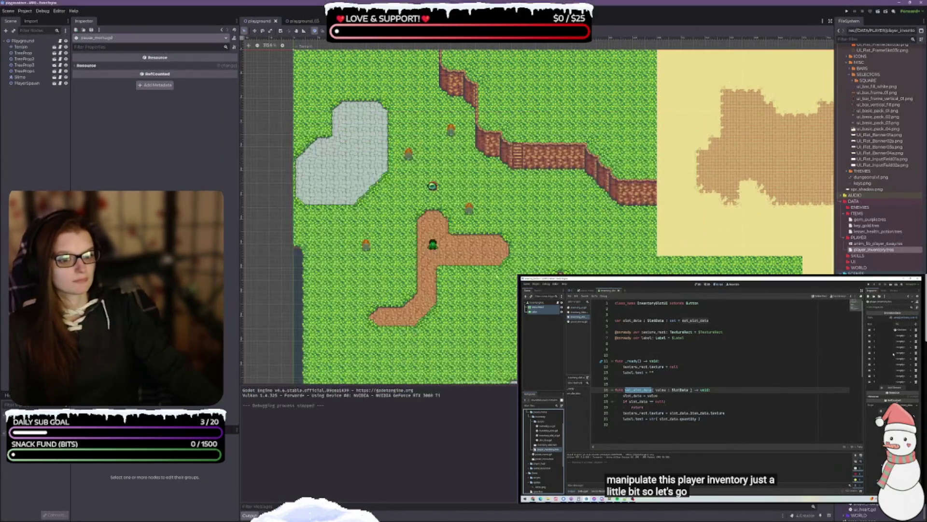
{"action": "left_click", "coordinate": [249, 514]}
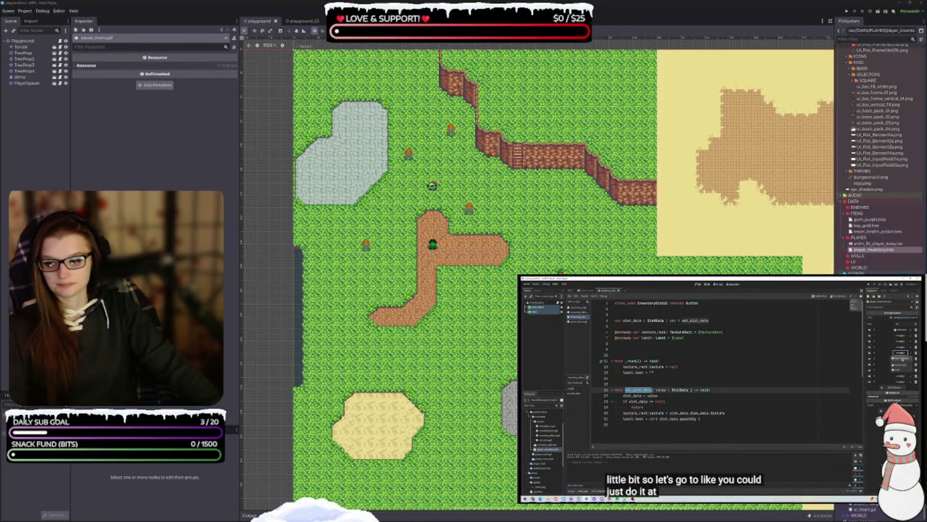
In the external editor, insert an empty line after new_slot.slot_data = slot in inventory_ui.gd
{"action": "key", "text": "alt+Tab"}
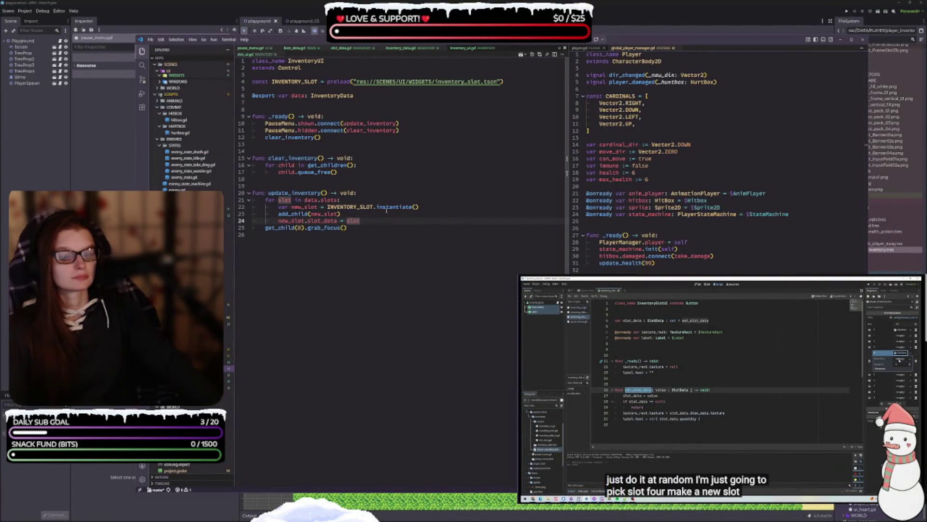
{"action": "mouse_move", "coordinate": [386, 209]}
{"action": "key", "text": "Return"}
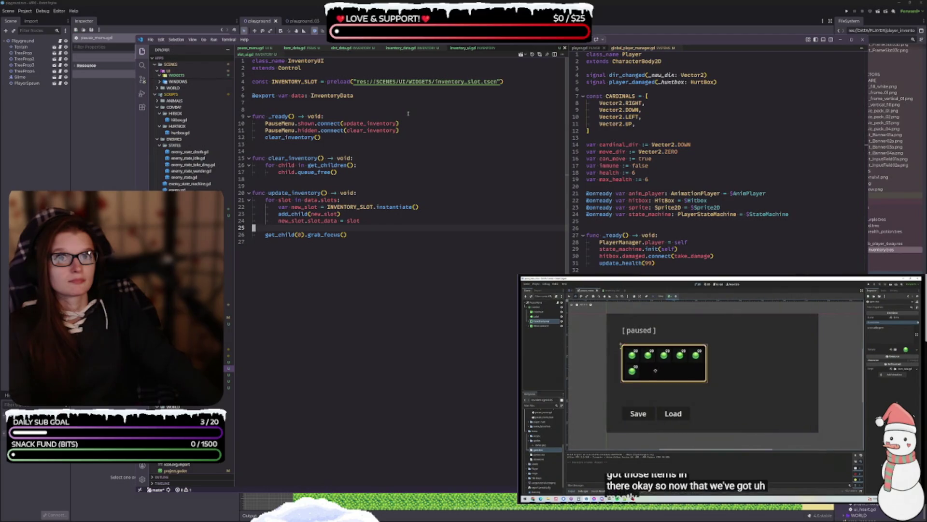
View slot_ui.gd, then return to Godot's InventorySlot scene
{"action": "left_click", "coordinate": [253, 55]}
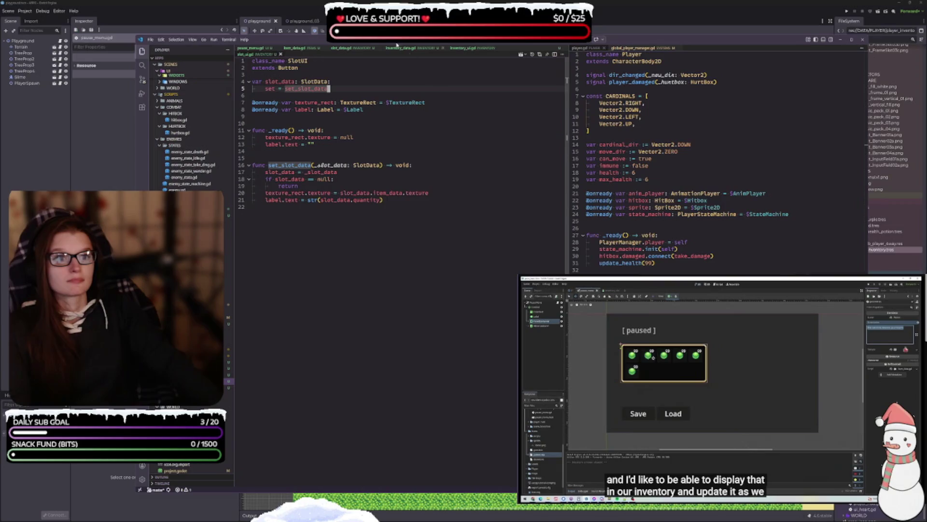
{"action": "key", "text": "alt+Tab"}
{"action": "key", "text": "ctrl+Tab"}
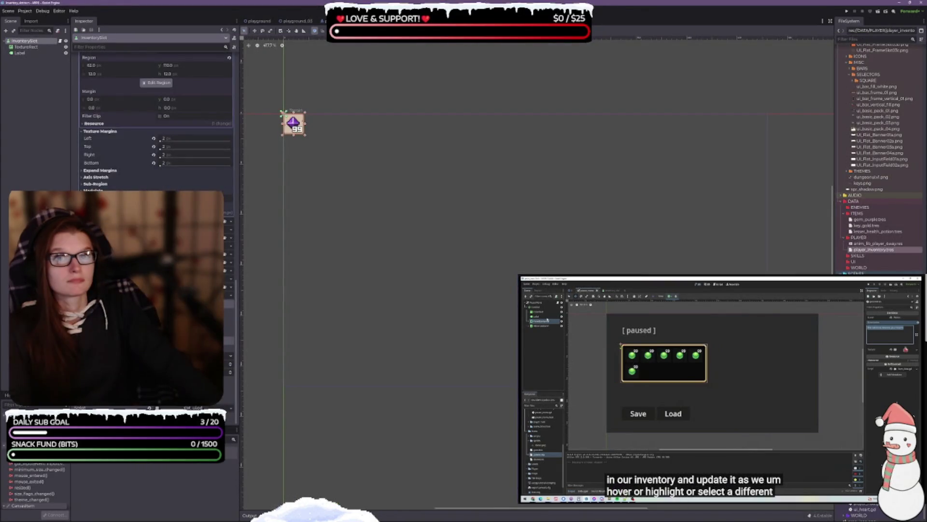
Switch to the PauseMenu scene and scroll to center its menu and gem-slot inventory grid
{"action": "key", "text": "ctrl+Tab"}
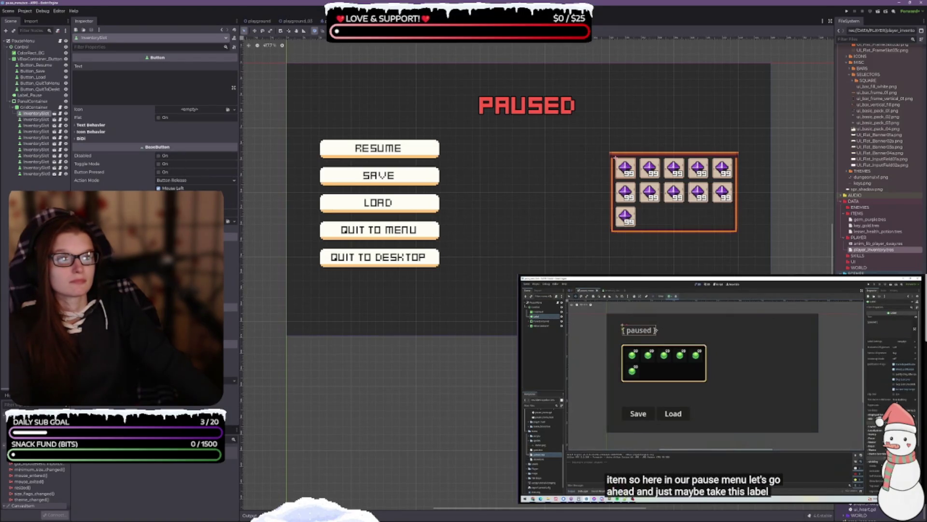
{"action": "scroll", "coordinate": [526, 242], "scroll_direction": "down", "scroll_amount": 2}
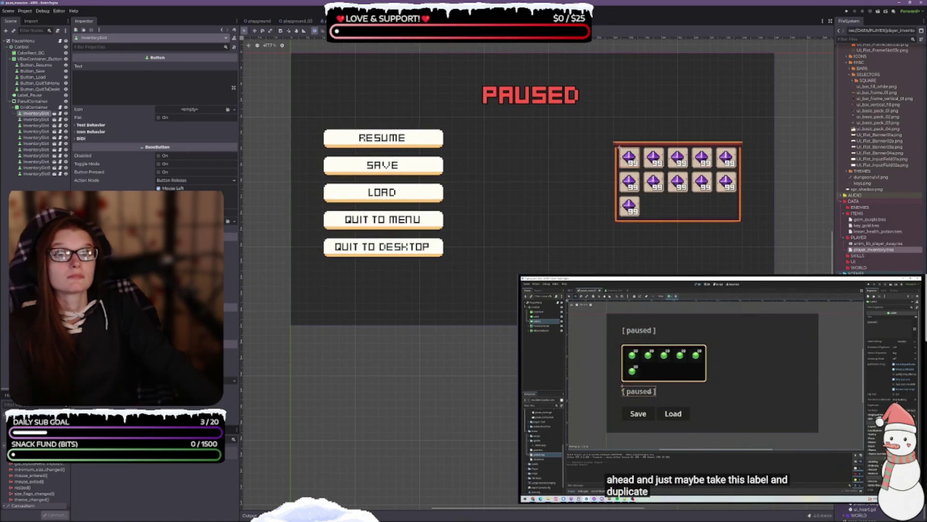
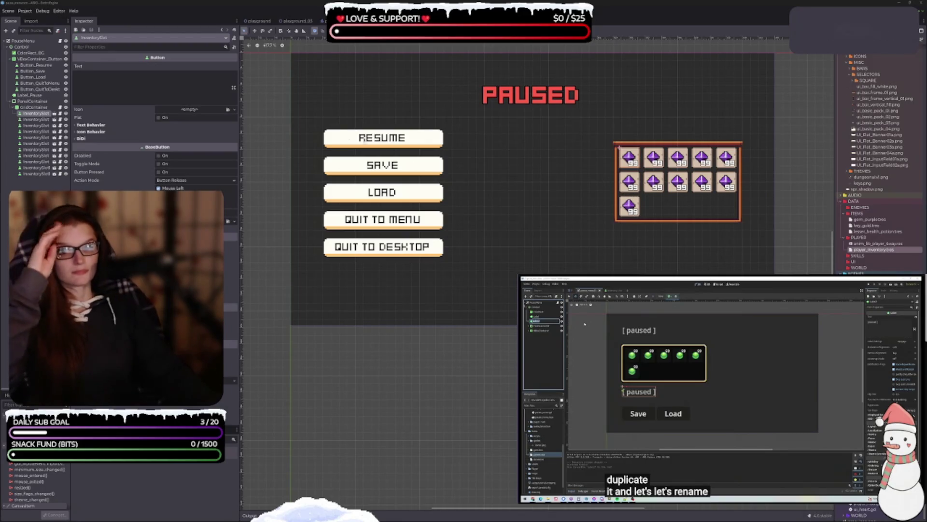
Add a new Label node as a child of the Control root node
{"action": "left_click", "coordinate": [38, 95]}
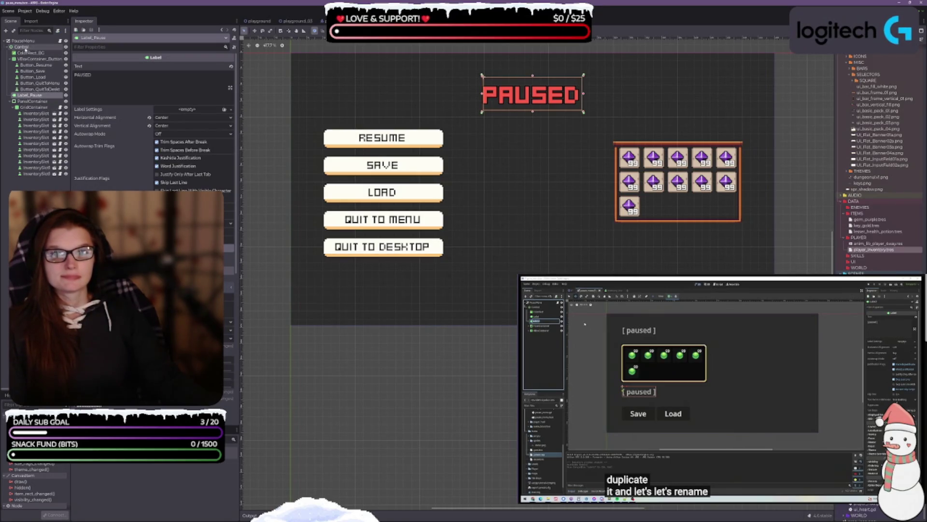
{"action": "left_click", "coordinate": [25, 47]}
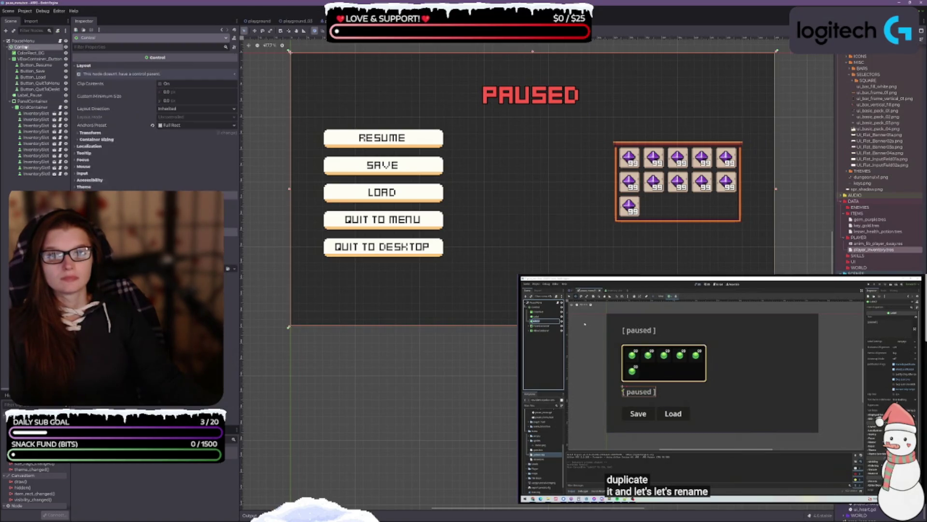
{"action": "key", "text": "ctrl+a"}
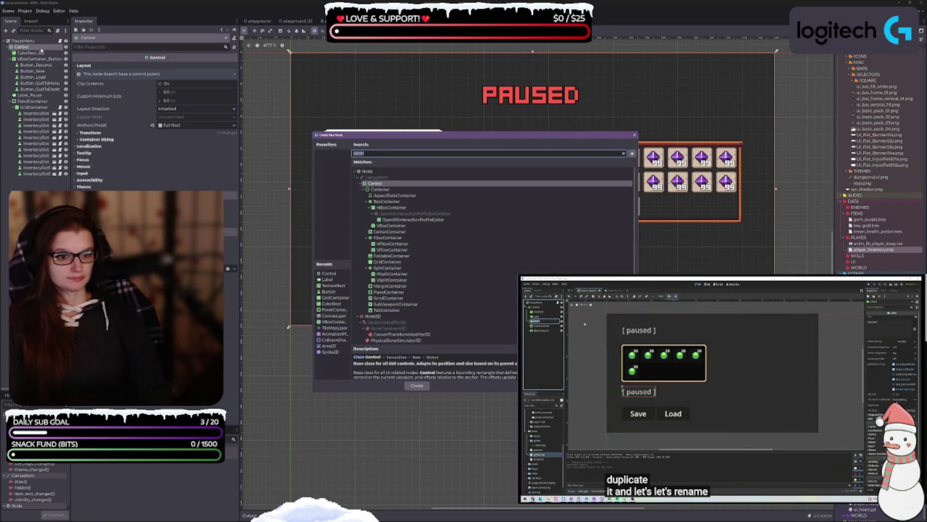
{"action": "type", "text": "lab"}
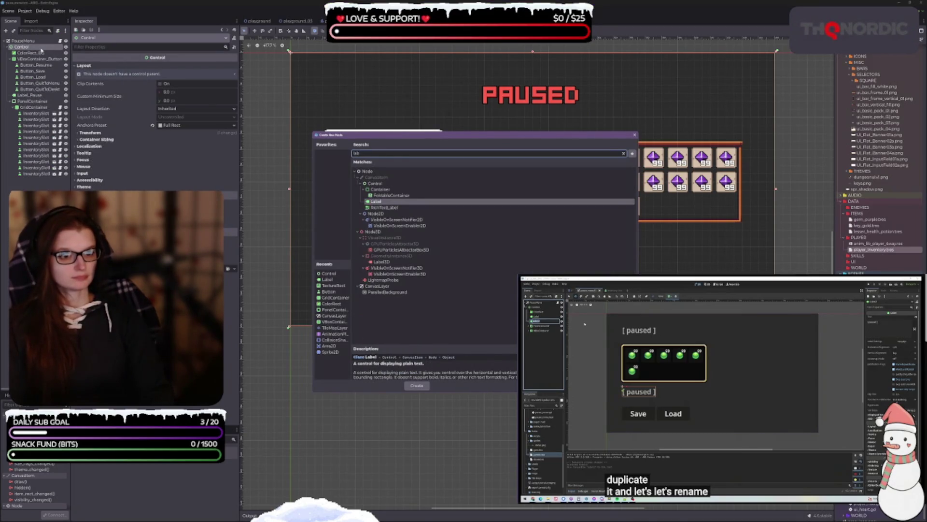
{"action": "key", "text": "Return"}
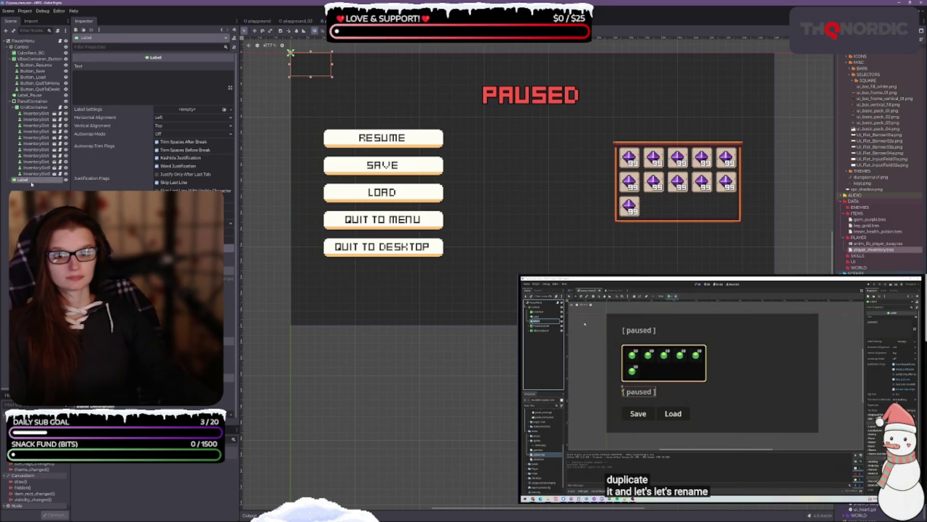
Give the new Label node a custom name in the Scene dock
{"action": "double_click", "coordinate": [31, 179]}
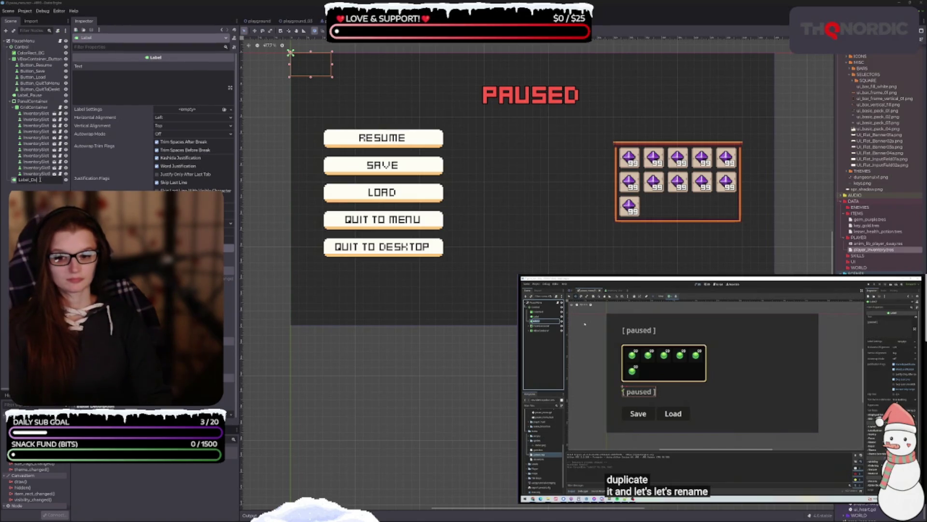
{"action": "key", "text": "Return"}
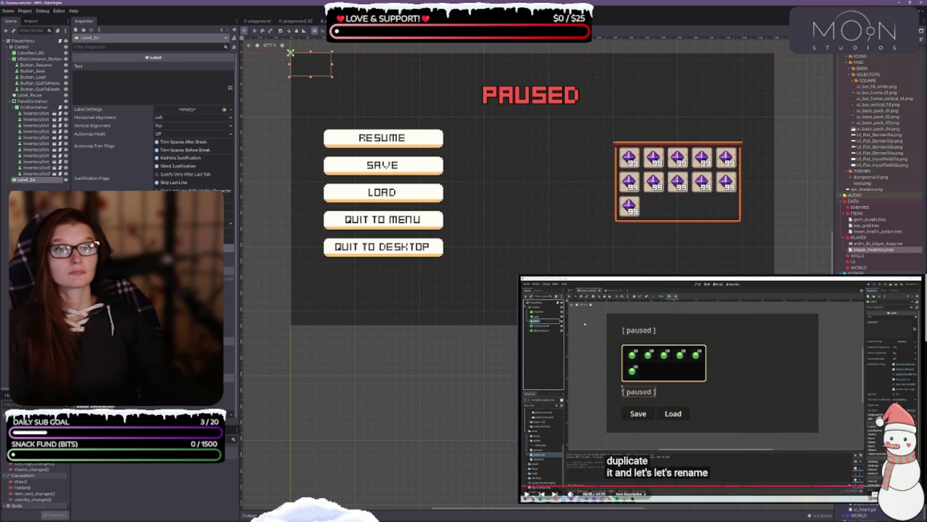
{"action": "left_click", "coordinate": [704, 424]}
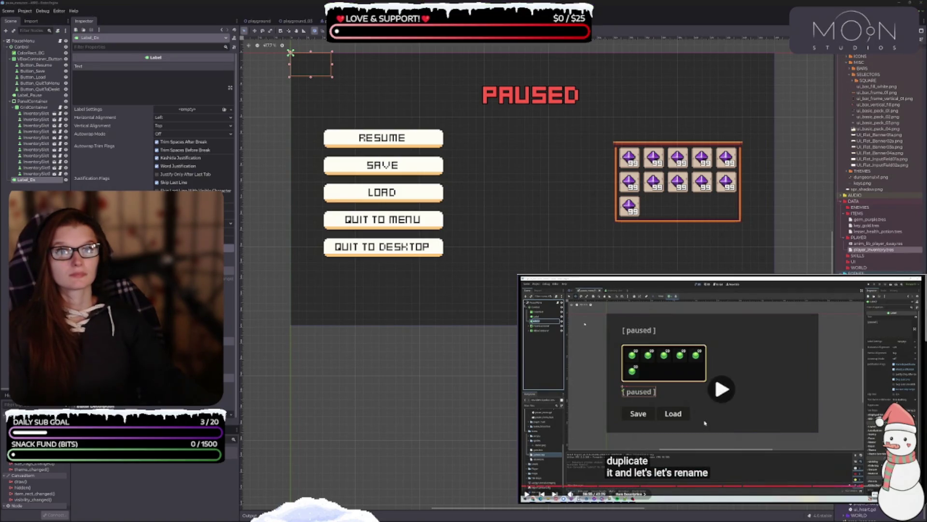
Rename the new label to Label_ItemDx and bring up its anchor presets
{"action": "left_click", "coordinate": [704, 424]}
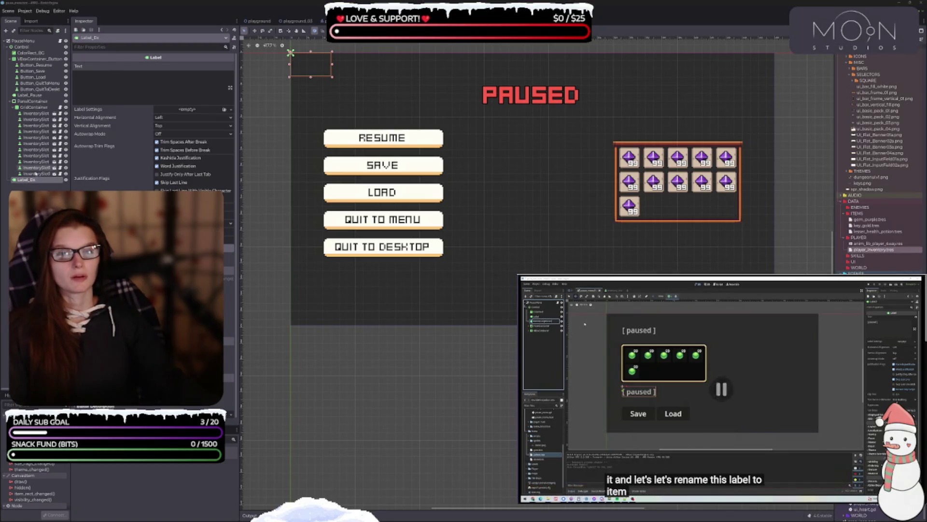
{"action": "double_click", "coordinate": [26, 180]}
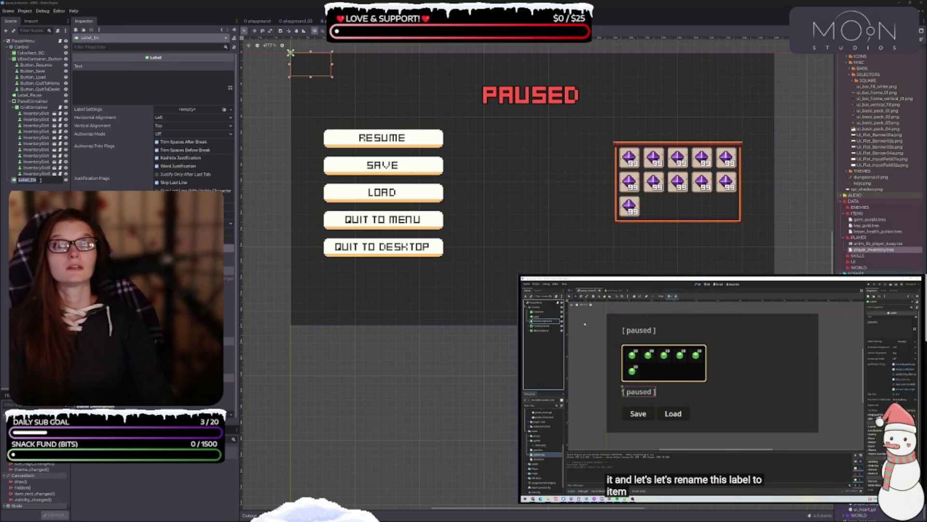
{"action": "key", "text": "BackSpace"}
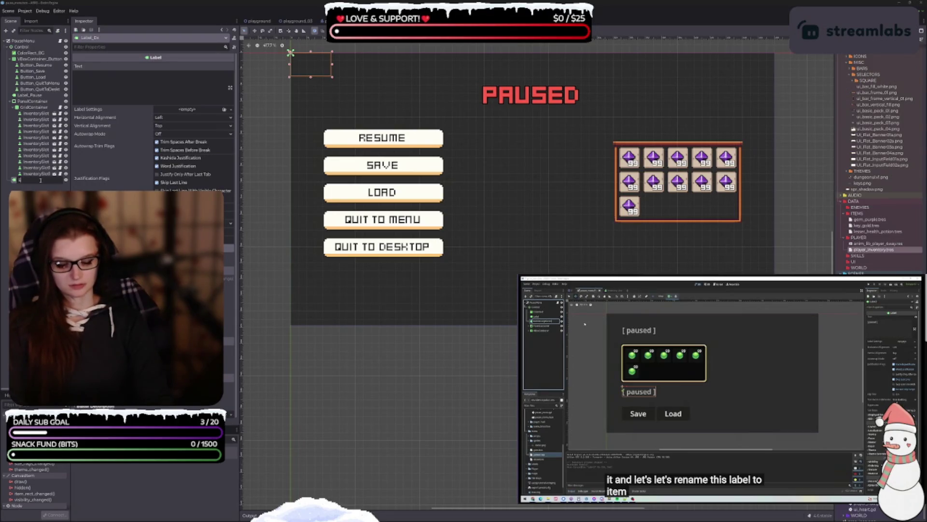
{"action": "type", "text": "abel_Item"}
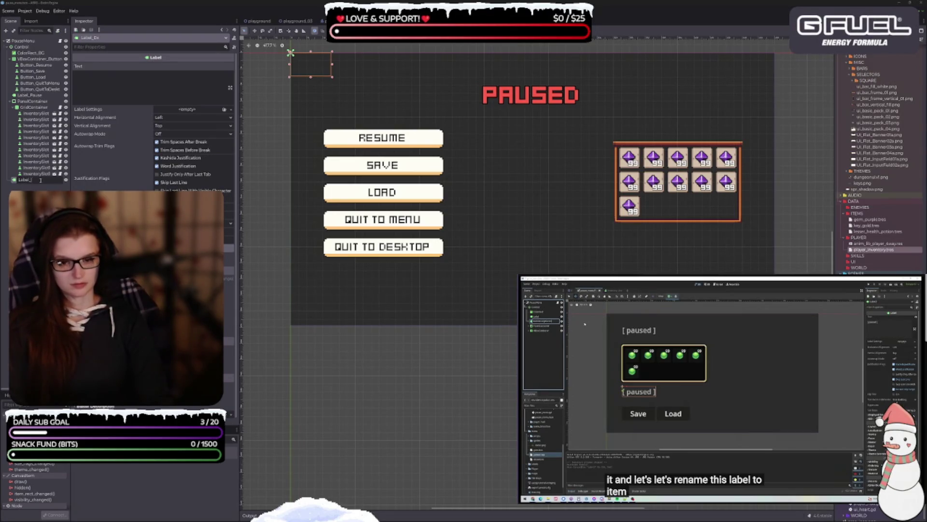
{"action": "type", "text": "Da"}
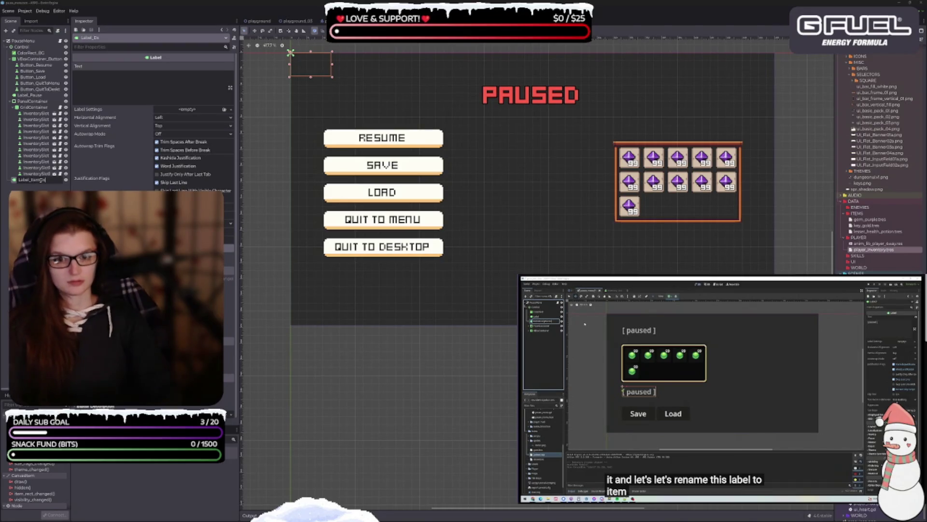
{"action": "key", "text": "Return"}
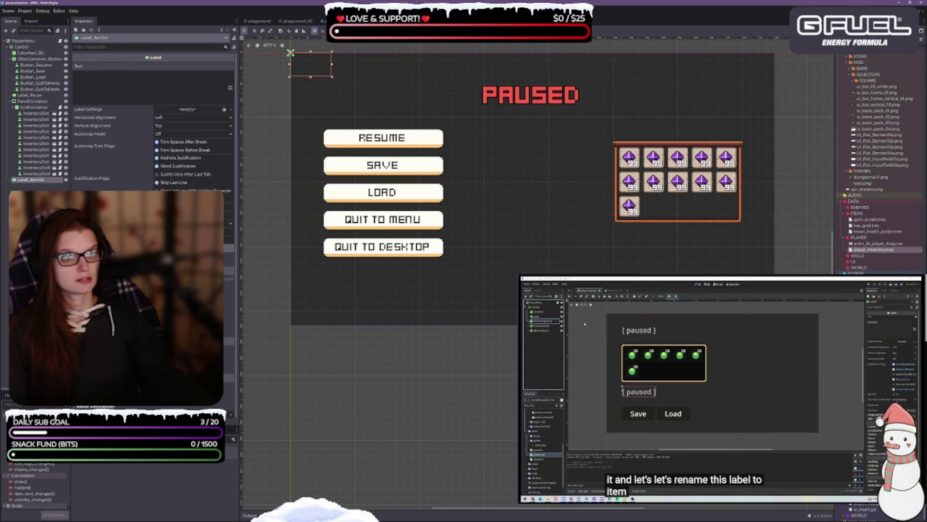
{"action": "left_click", "coordinate": [397, 31]}
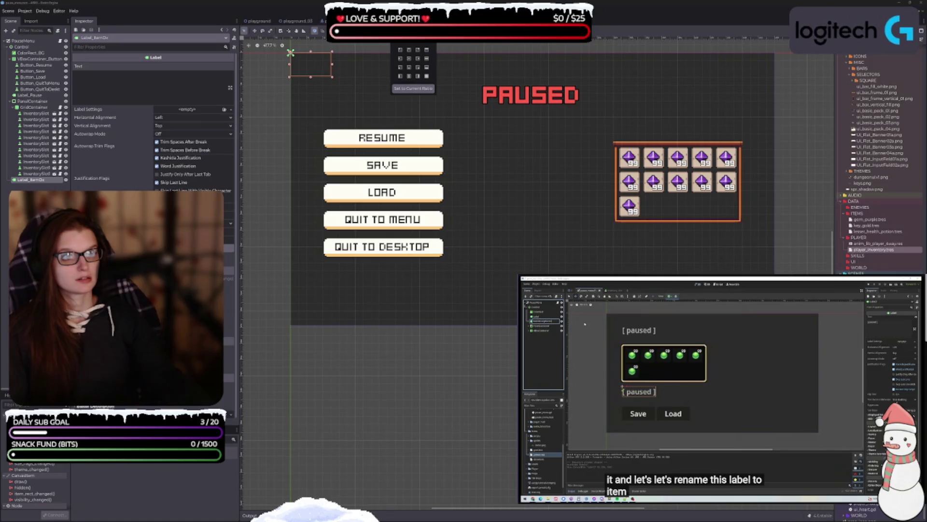
Stretch the label across and below the inventory grid, then undo the resizing
{"action": "left_click", "coordinate": [410, 59]}
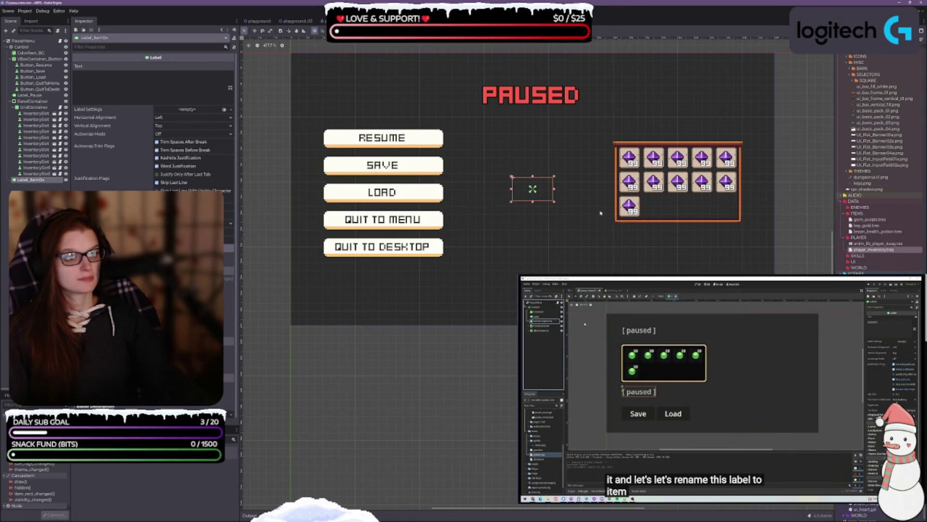
{"action": "scroll", "coordinate": [600, 212], "scroll_direction": "up", "scroll_amount": 4}
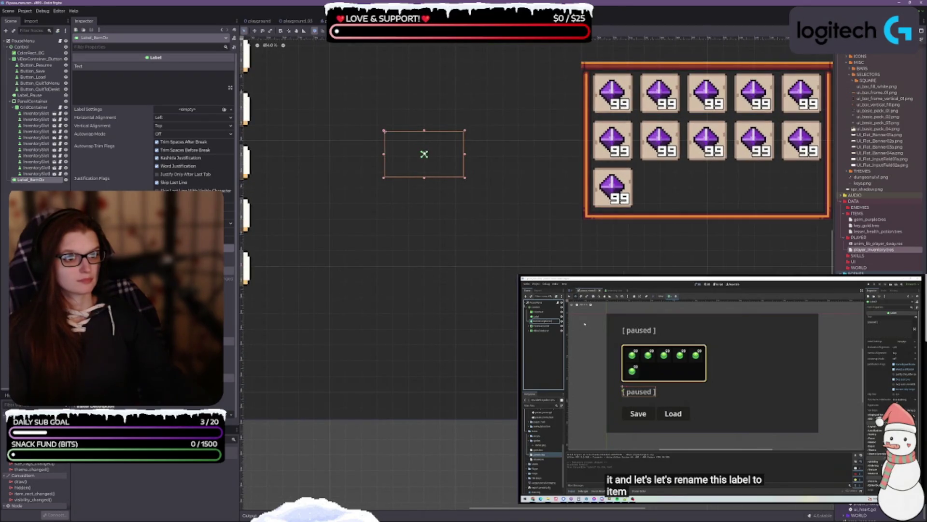
{"action": "left_click_drag", "start_coordinate": [389, 137], "coordinate": [383, 131]}
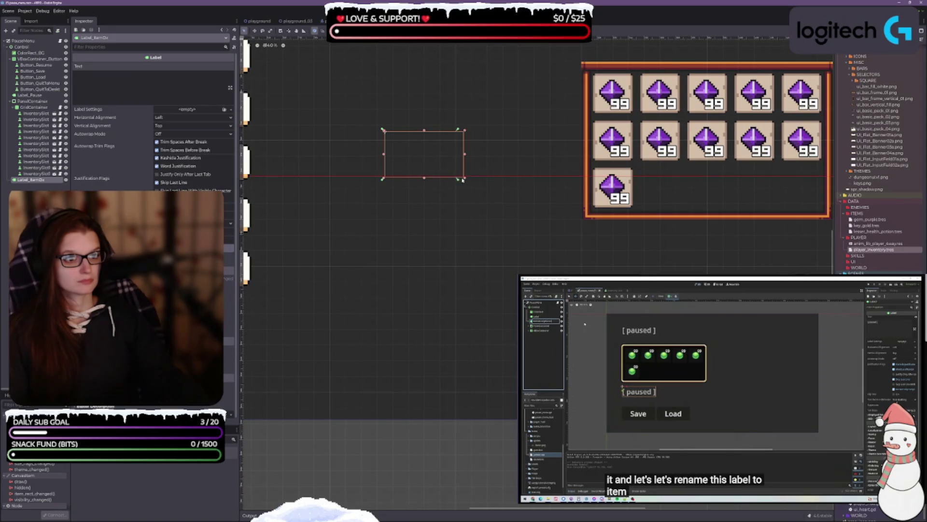
{"action": "scroll", "coordinate": [540, 237], "scroll_direction": "down", "scroll_amount": 3}
{"action": "scroll", "coordinate": [411, 164], "scroll_direction": "right", "scroll_amount": 2}
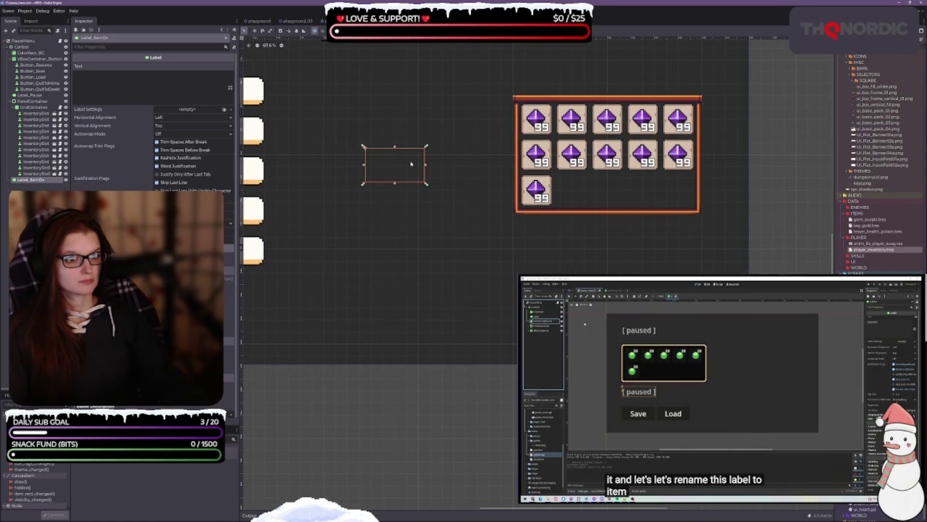
{"action": "left_click_drag", "start_coordinate": [426, 165], "coordinate": [703, 165]}
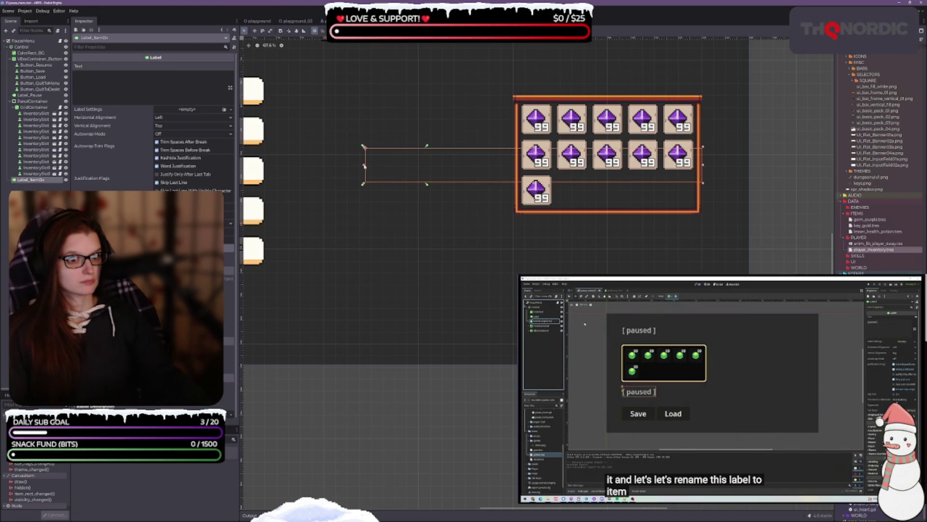
{"action": "left_click_drag", "start_coordinate": [364, 166], "coordinate": [515, 171]}
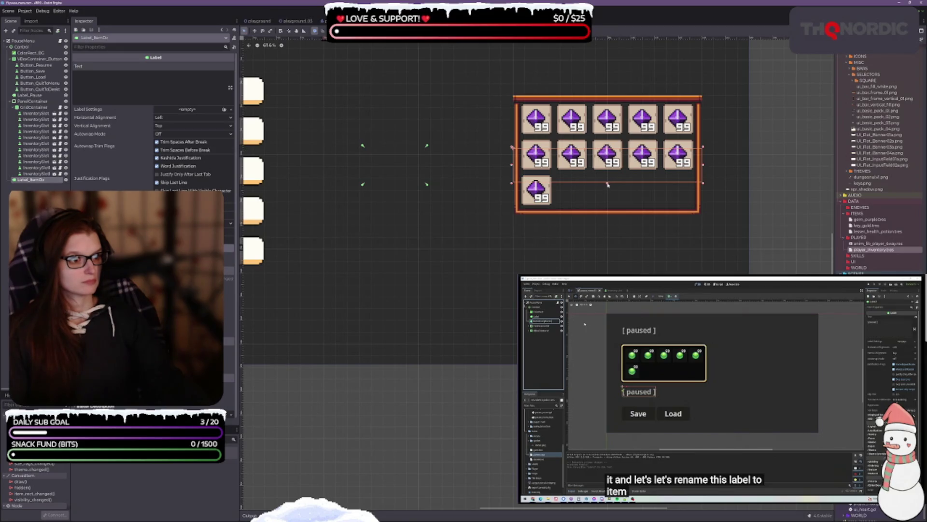
{"action": "left_click_drag", "start_coordinate": [607, 184], "coordinate": [607, 285]}
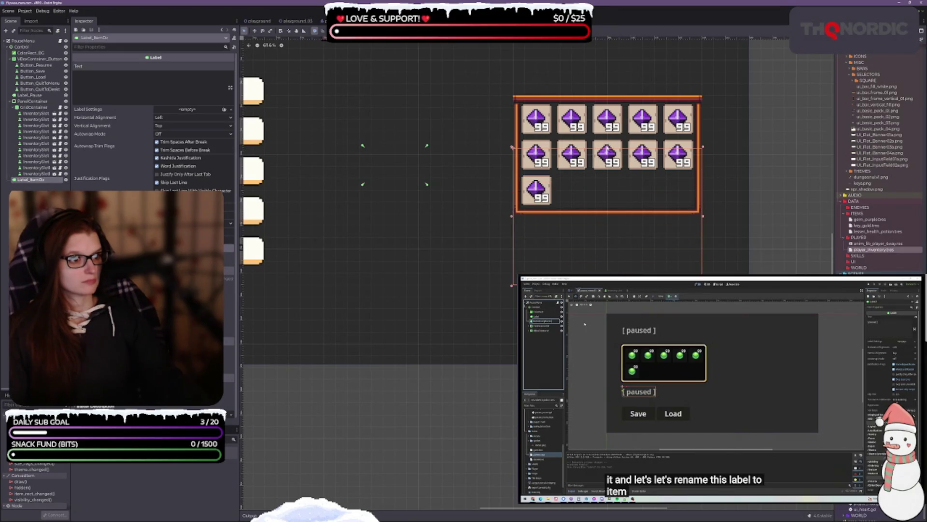
{"action": "left_click_drag", "start_coordinate": [607, 147], "coordinate": [612, 215]}
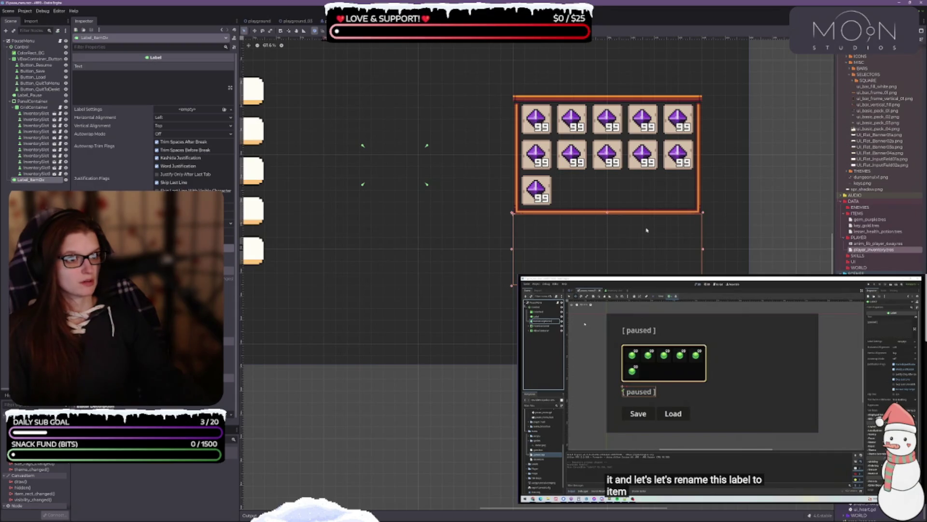
{"action": "key", "text": "ctrl+z"}
{"action": "key", "text": "ctrl+z"}
{"action": "key", "text": "ctrl+z"}
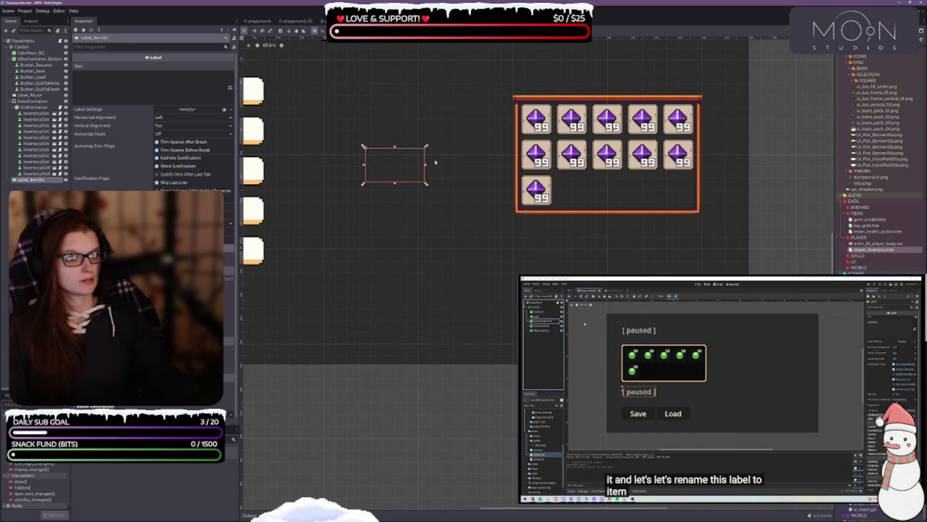
Size the label to the inventory panel's width with its top just below the panel
{"action": "mouse_move", "coordinate": [426, 165]}
{"action": "left_mouse_down"}
{"action": "mouse_move", "coordinate": [683, 177]}
{"action": "mouse_move", "coordinate": [703, 167]}
{"action": "left_mouse_up"}
{"action": "left_click_drag", "start_coordinate": [364, 165], "coordinate": [511, 165]}
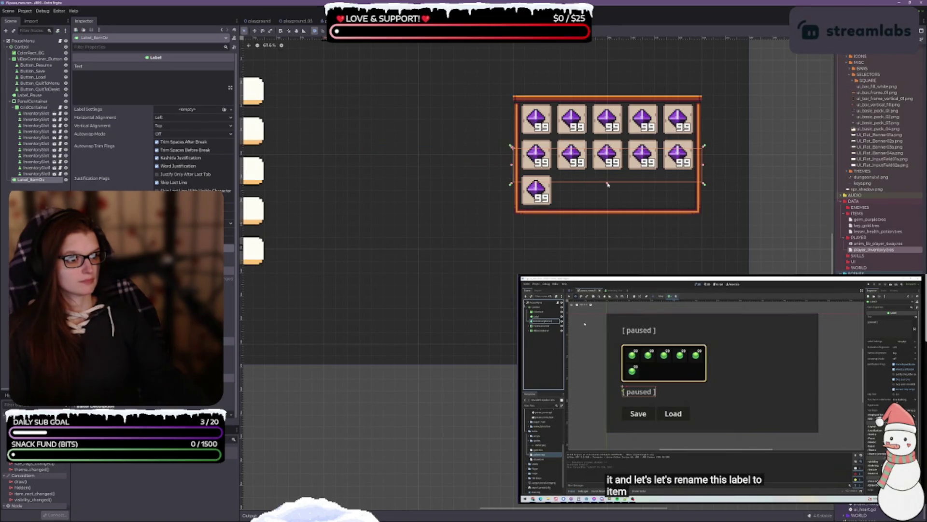
{"action": "left_click_drag", "start_coordinate": [607, 183], "coordinate": [610, 216]}
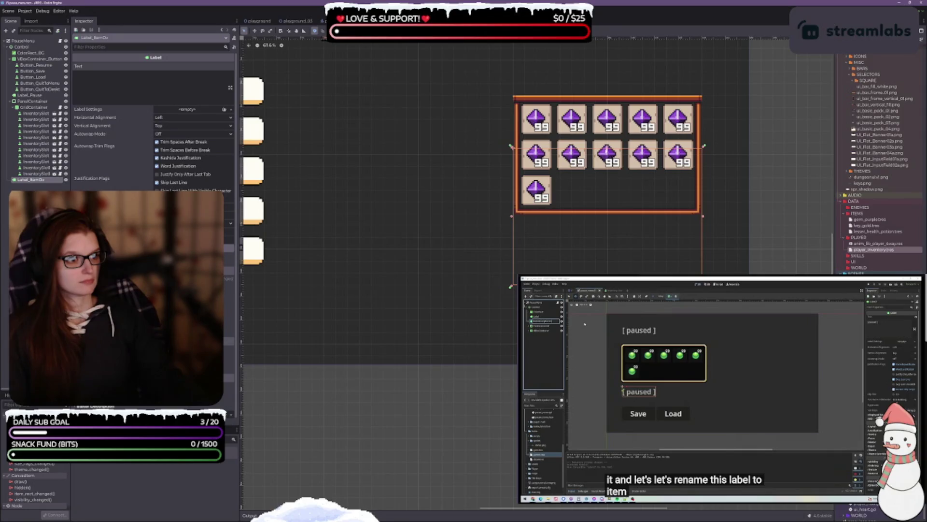
{"action": "left_click_drag", "start_coordinate": [607, 147], "coordinate": [605, 213]}
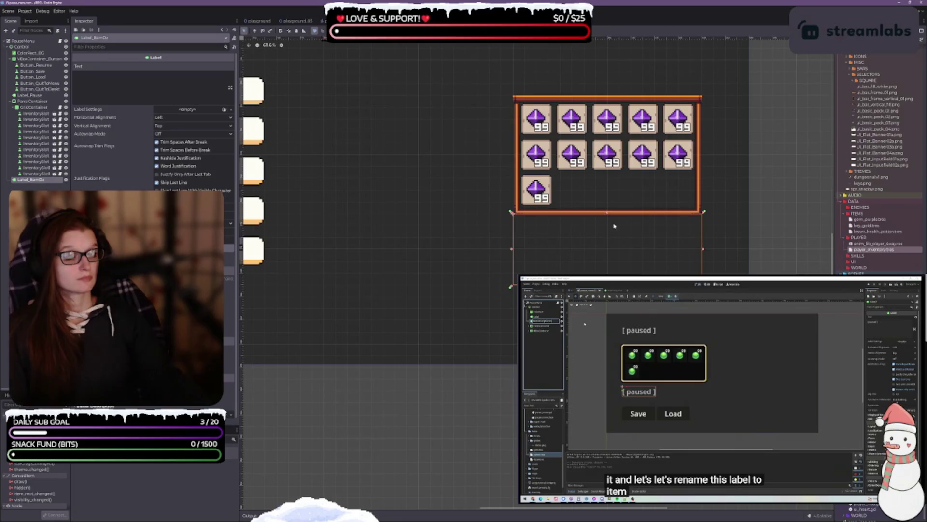
{"action": "left_click_drag", "start_coordinate": [607, 216], "coordinate": [607, 224]}
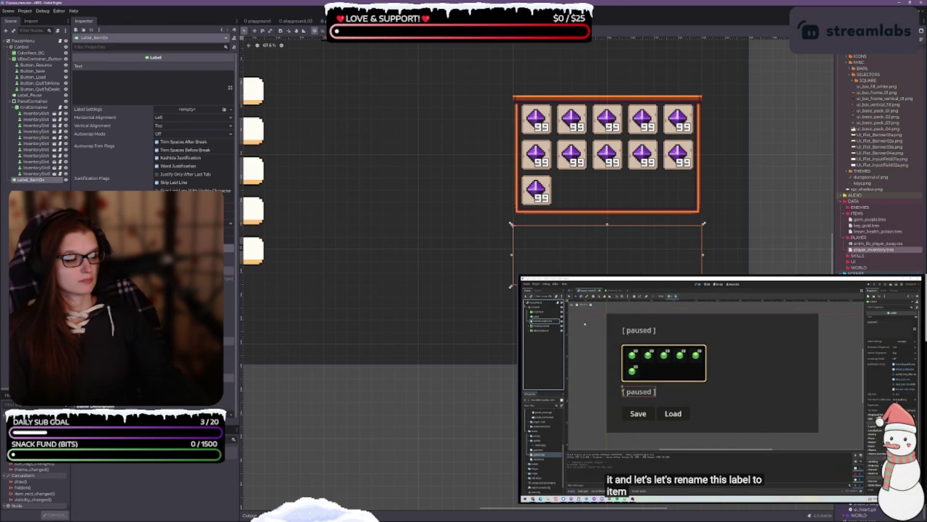
{"action": "scroll", "coordinate": [580, 271], "scroll_direction": "down", "scroll_amount": 2}
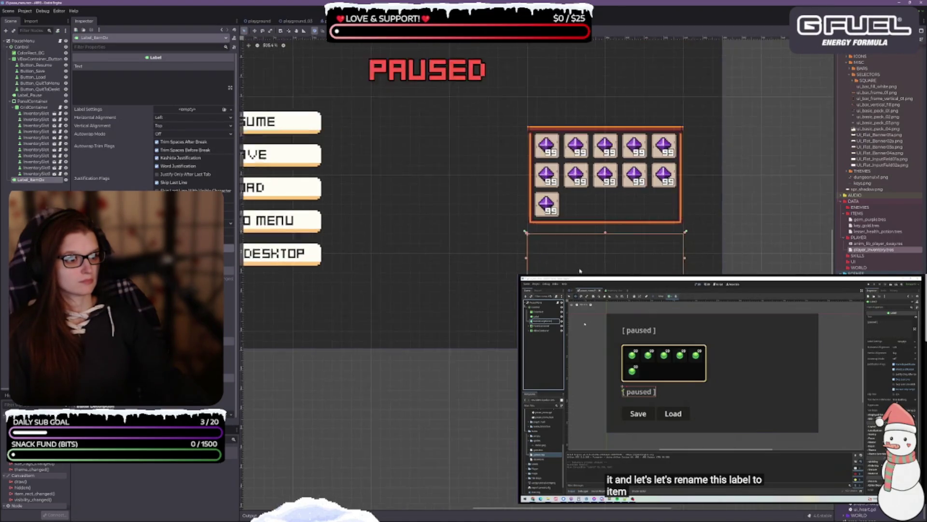
{"action": "scroll", "coordinate": [580, 271], "scroll_direction": "up", "scroll_amount": 2}
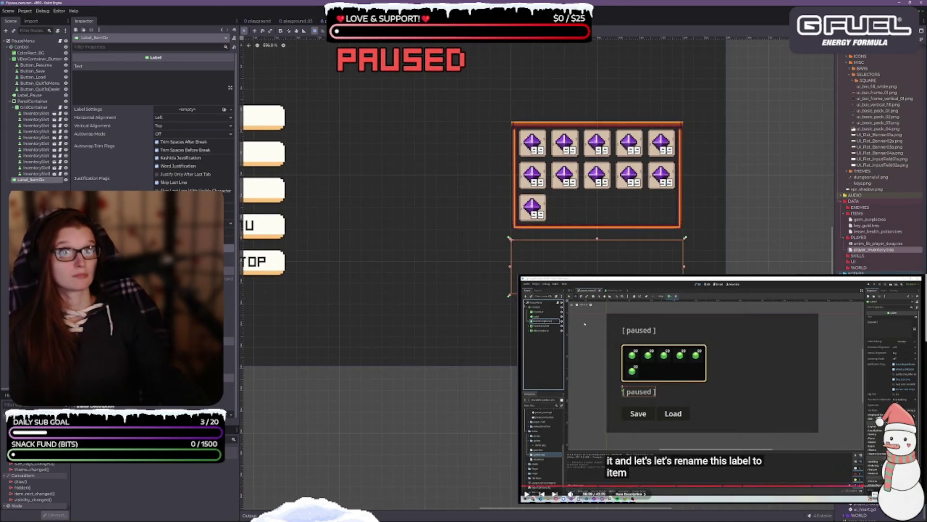
{"action": "left_click", "coordinate": [107, 90]}
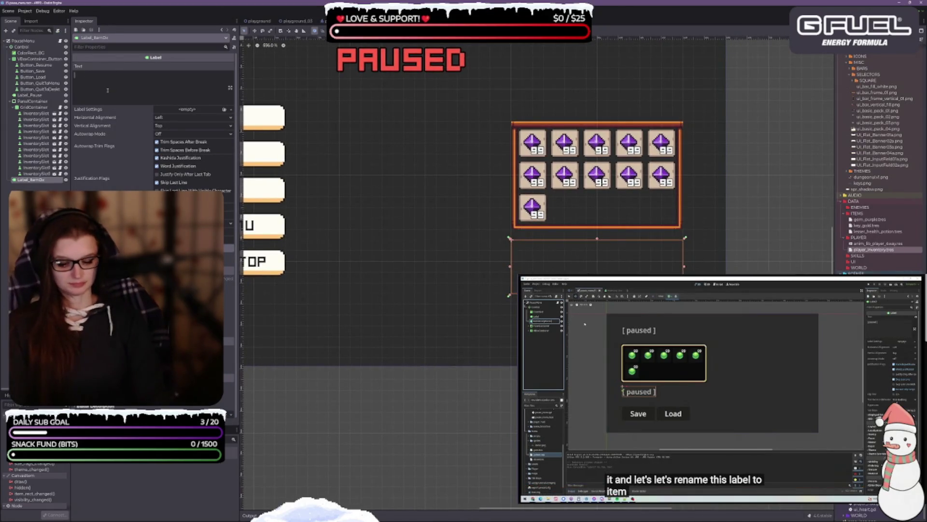
Set the Label_ItemDx text to 'Item Description'
{"action": "type", "text": "Item Des"}
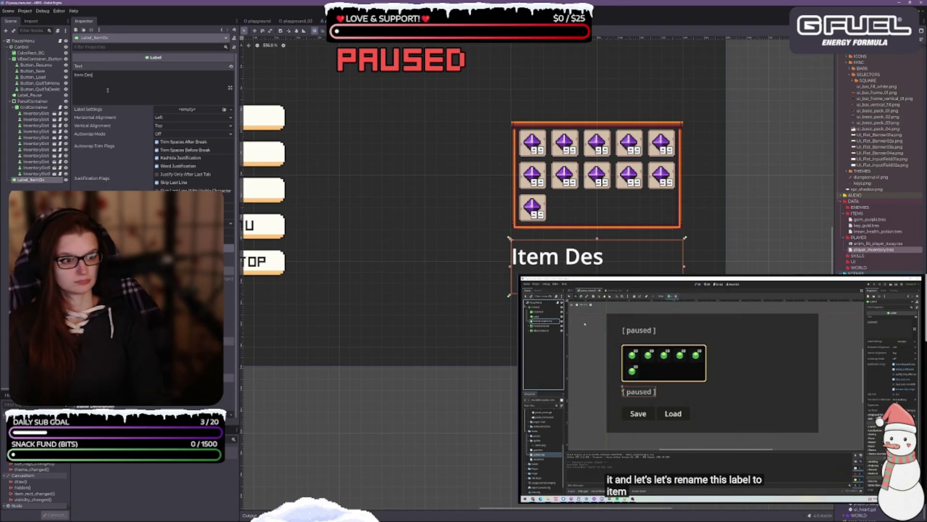
{"action": "type", "text": "cription"}
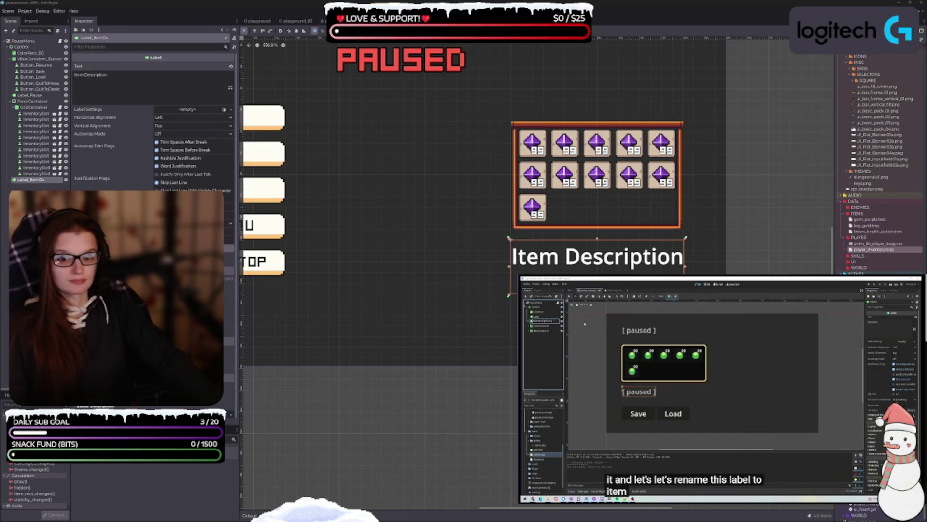
{"action": "scroll", "coordinate": [154, 121], "scroll_direction": "down", "scroll_amount": 1}
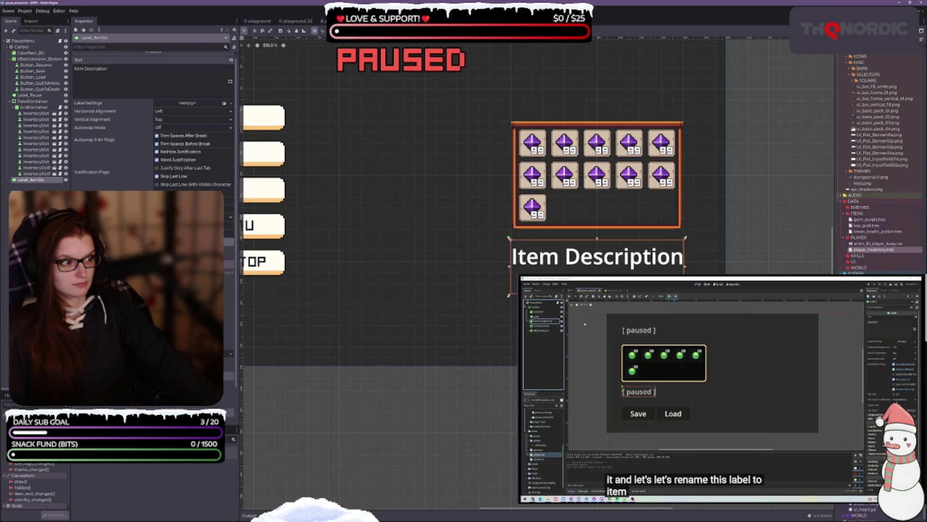
Apply Kenney Mini Square, reduce the font size four steps, then switch to Kenney Mini
{"action": "scroll", "coordinate": [886, 261], "scroll_direction": "up", "scroll_amount": 5}
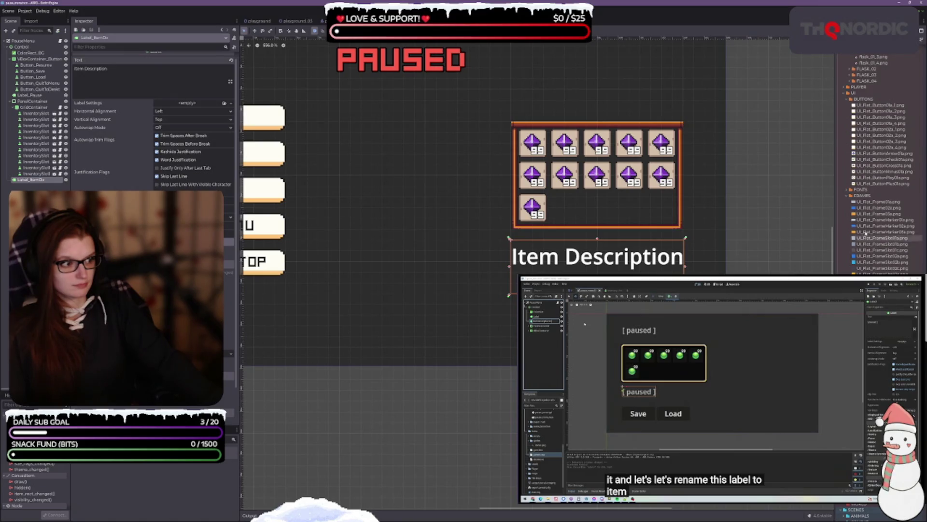
{"action": "left_click", "coordinate": [849, 190]}
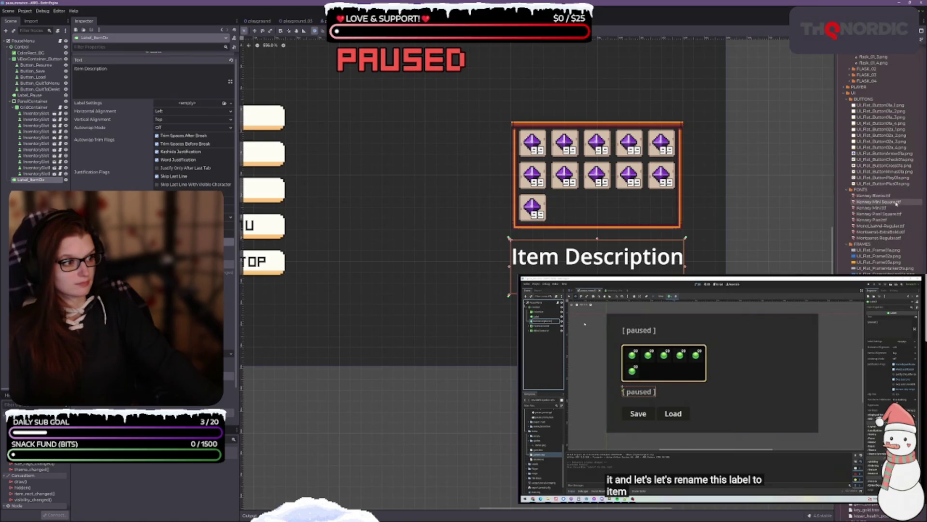
{"action": "mouse_move", "coordinate": [876, 202]}
{"action": "left_mouse_down"}
{"action": "mouse_move", "coordinate": [247, 298]}
{"action": "mouse_move", "coordinate": [231, 357]}
{"action": "left_mouse_up"}
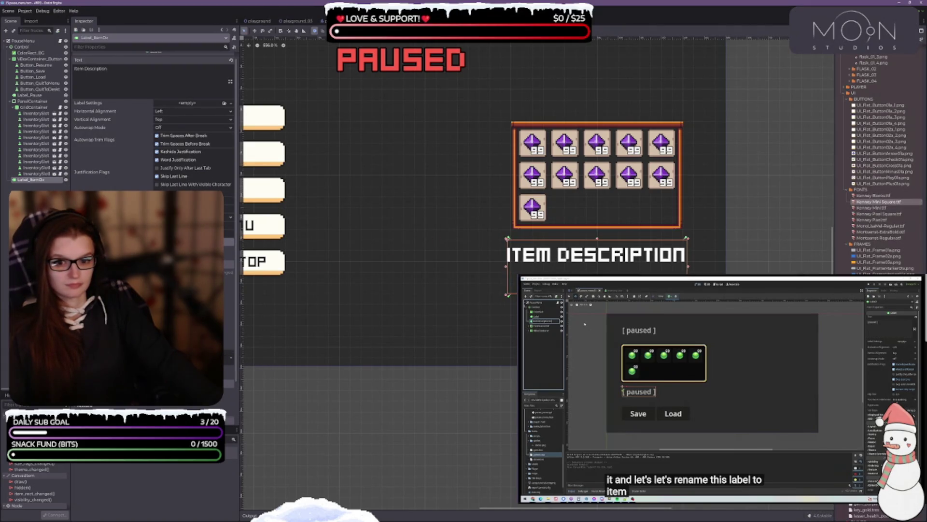
{"action": "left_click", "coordinate": [230, 378]}
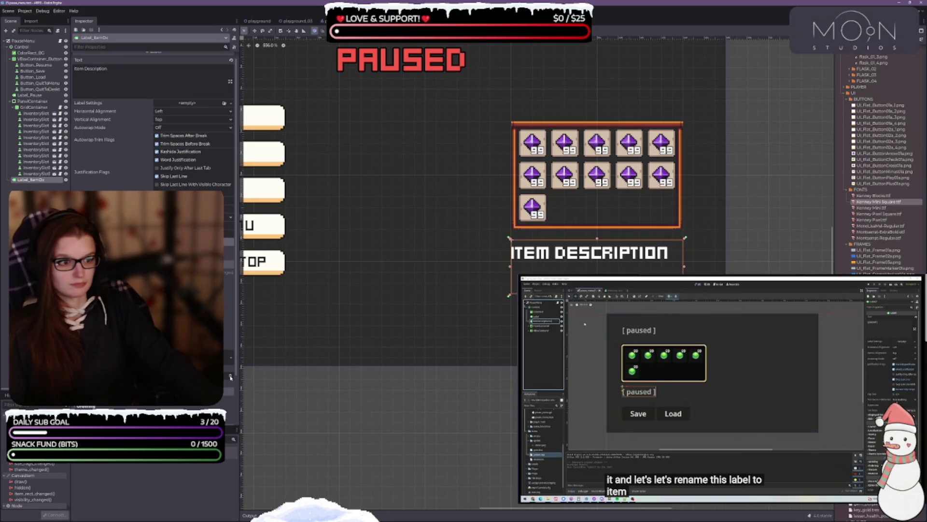
{"action": "left_click", "coordinate": [231, 378]}
{"action": "left_click", "coordinate": [230, 378]}
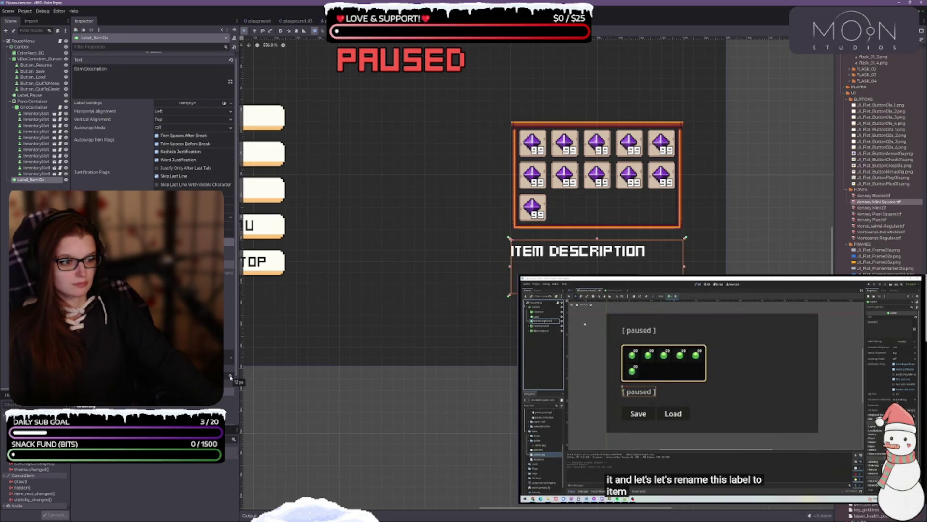
{"action": "left_click", "coordinate": [230, 377]}
{"action": "left_click", "coordinate": [230, 378]}
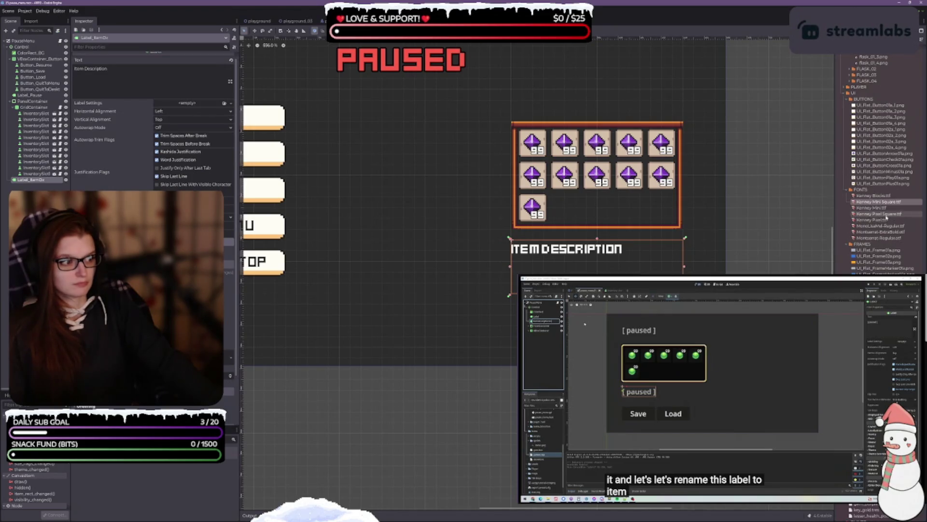
{"action": "mouse_move", "coordinate": [872, 208]}
{"action": "left_mouse_down"}
{"action": "mouse_move", "coordinate": [387, 309]}
{"action": "mouse_move", "coordinate": [229, 359]}
{"action": "left_mouse_up"}
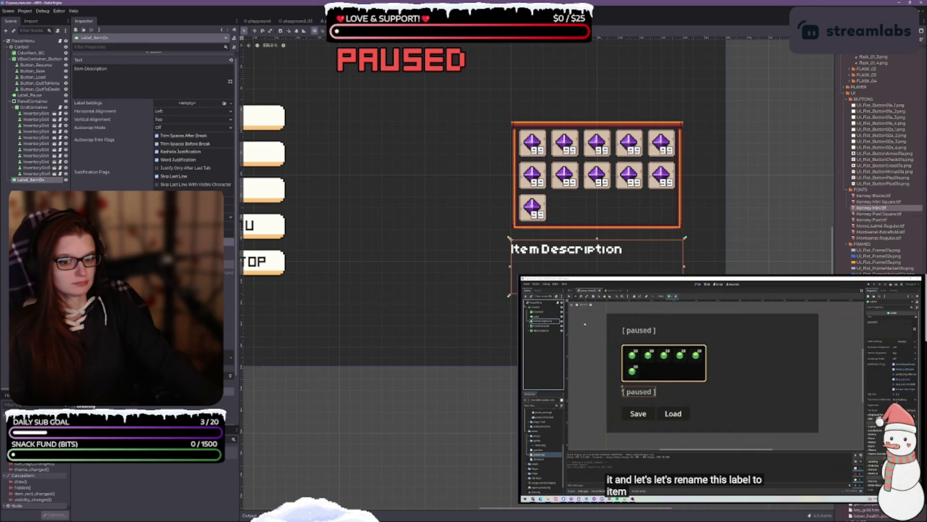
{"action": "scroll", "coordinate": [465, 304], "scroll_direction": "down", "scroll_amount": 4}
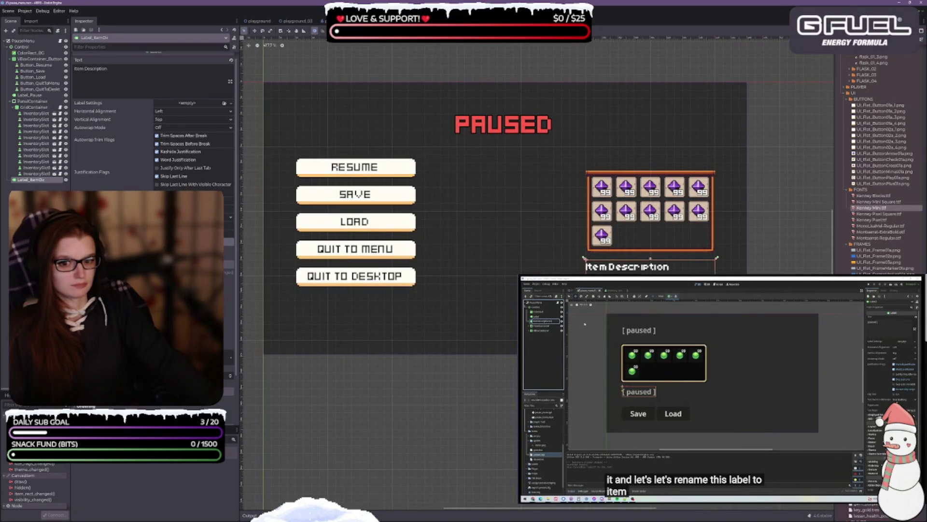
{"action": "scroll", "coordinate": [154, 300], "scroll_direction": "down", "scroll_amount": 3}
{"action": "scroll", "coordinate": [195, 396], "scroll_direction": "down", "scroll_amount": 2}
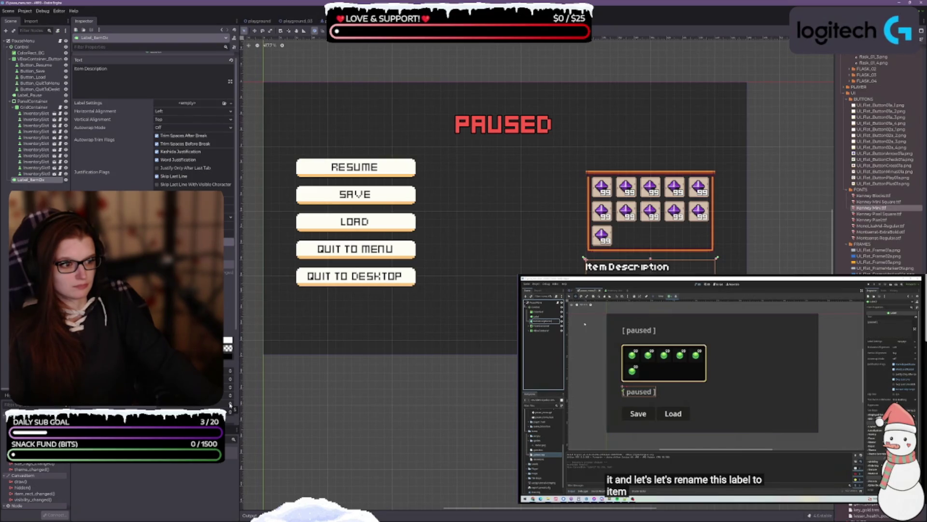
{"action": "scroll", "coordinate": [155, 169], "scroll_direction": "down", "scroll_amount": 5}
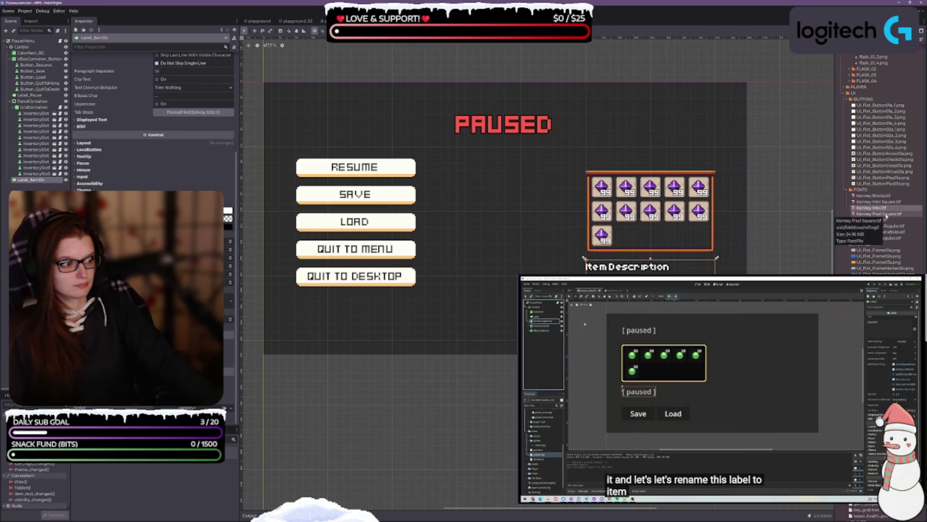
{"action": "left_click", "coordinate": [872, 220]}
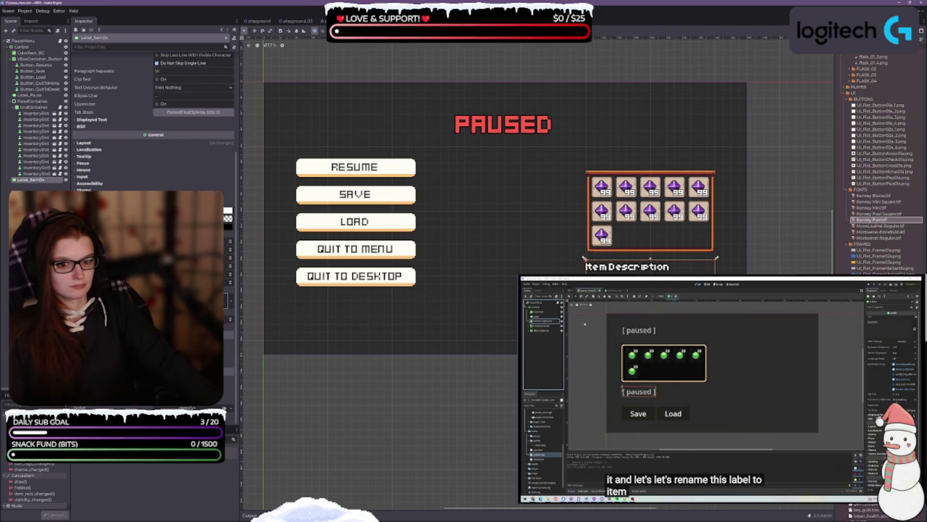
{"action": "left_click_drag", "start_coordinate": [872, 219], "coordinate": [193, 302]}
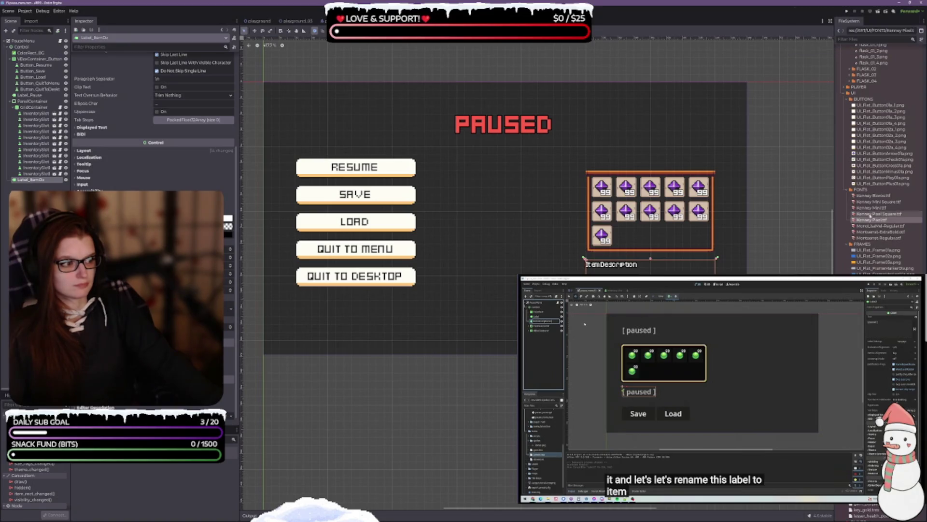
{"action": "mouse_move", "coordinate": [872, 213]}
{"action": "left_mouse_down"}
{"action": "mouse_move", "coordinate": [499, 242]}
{"action": "mouse_move", "coordinate": [193, 302]}
{"action": "left_mouse_up"}
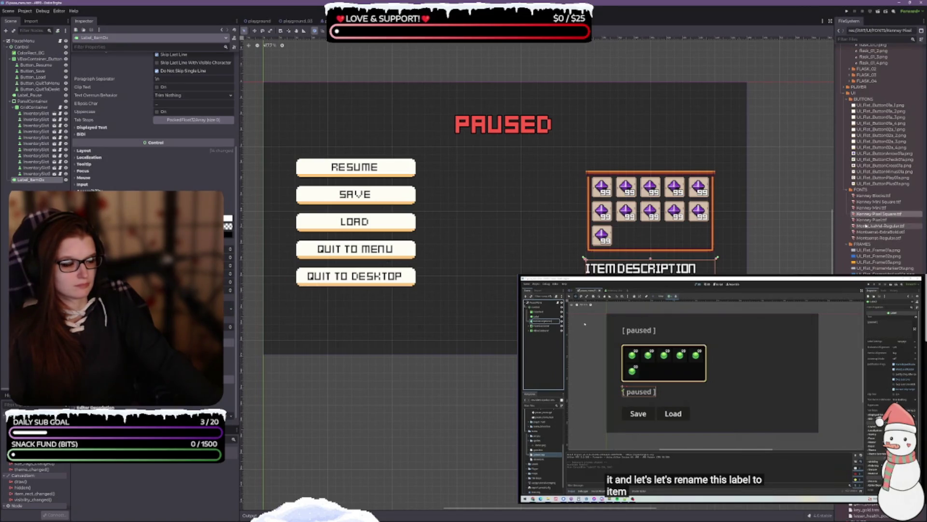
{"action": "left_click", "coordinate": [876, 201]}
{"action": "left_click_drag", "start_coordinate": [354, 273], "coordinate": [227, 312]}
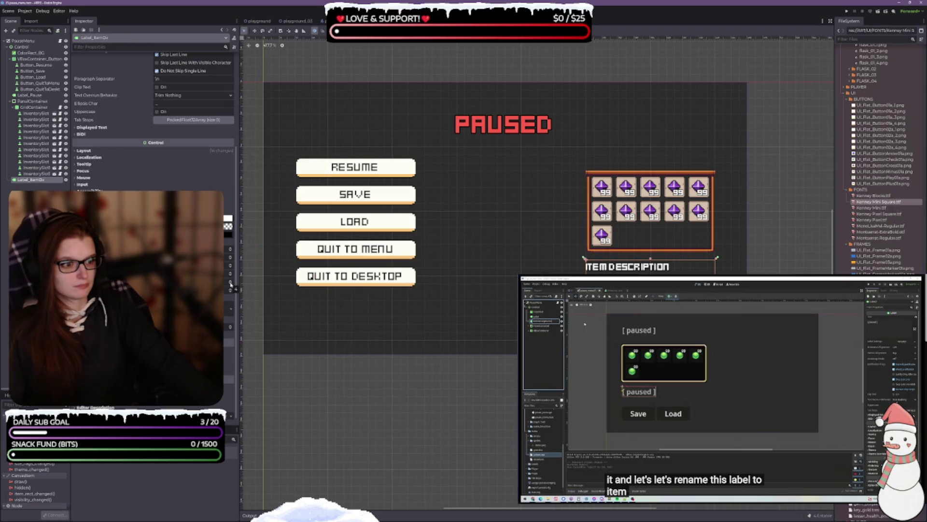
{"action": "key", "text": "Down"}
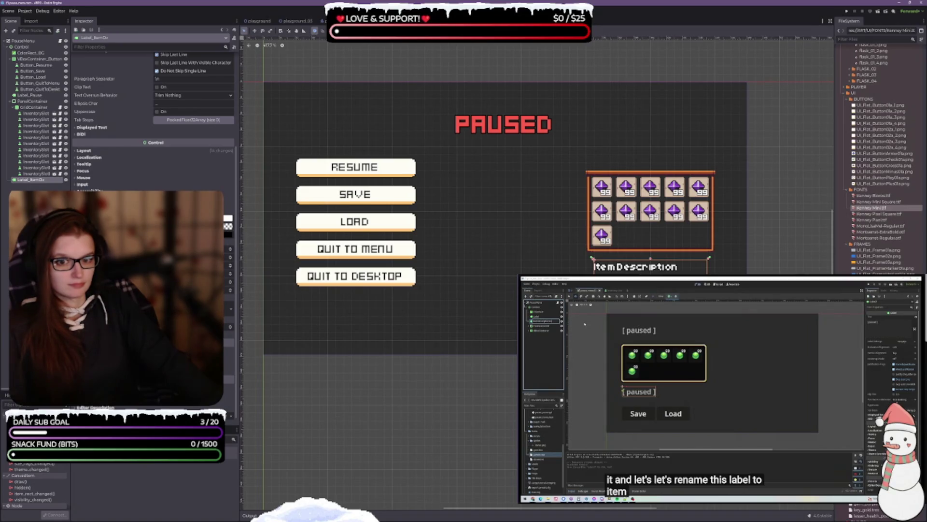
{"action": "left_click", "coordinate": [79, 151]}
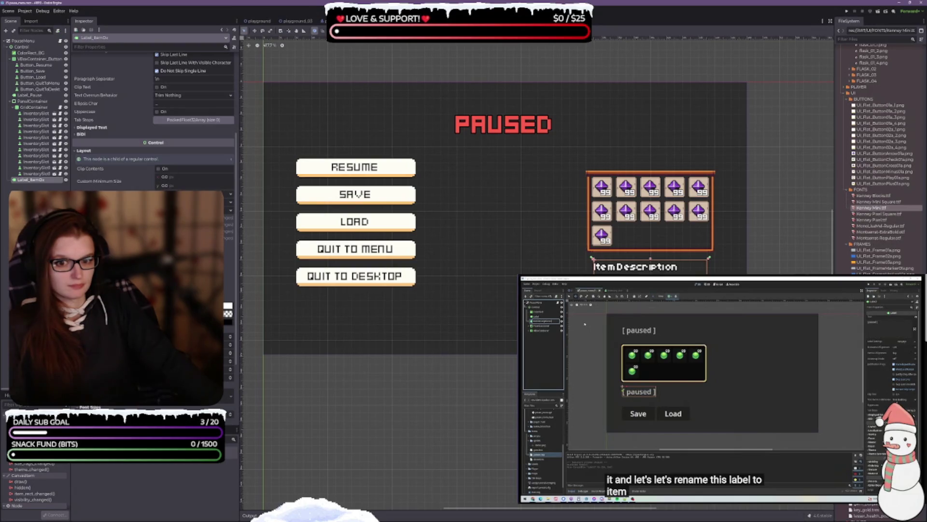
Scroll the Inspector down to the label's Layout and Anchors Preset settings
{"action": "scroll", "coordinate": [154, 137], "scroll_direction": "down", "scroll_amount": 3}
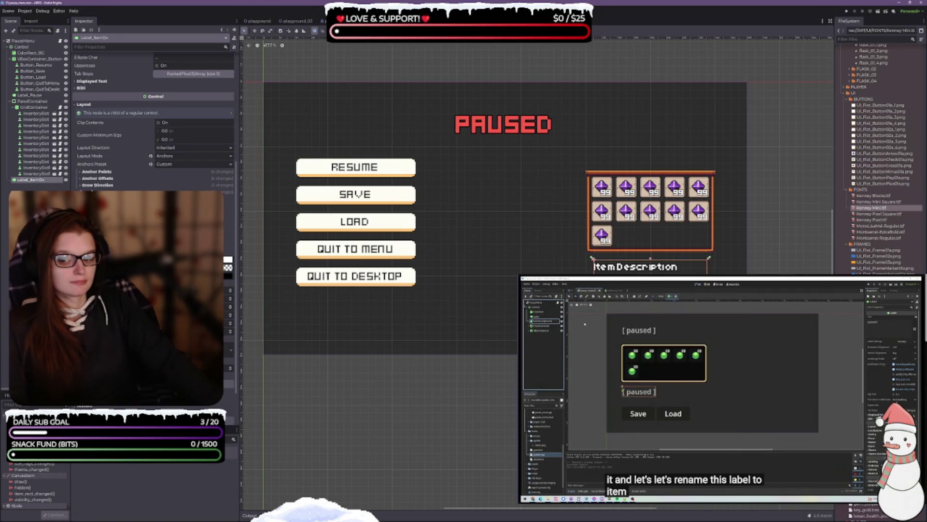
{"action": "scroll", "coordinate": [467, 297], "scroll_direction": "down", "scroll_amount": 1}
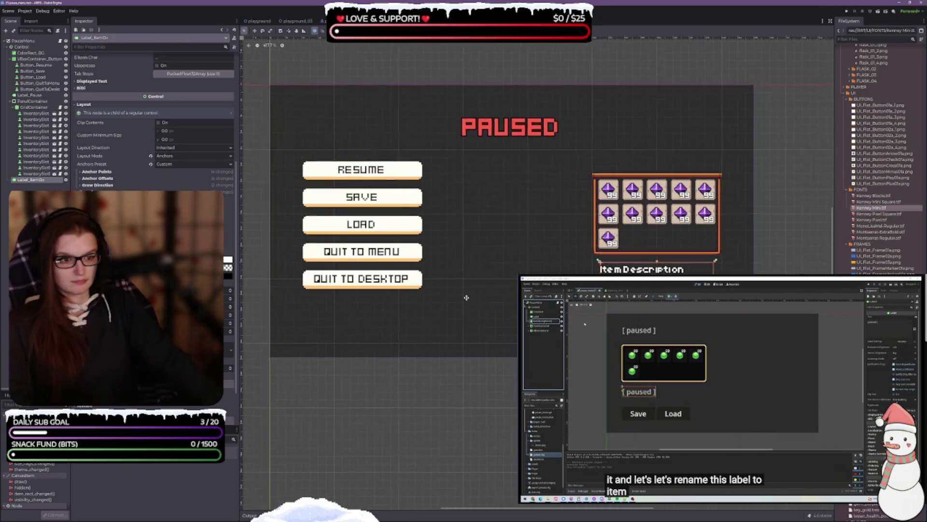
{"action": "left_click", "coordinate": [721, 388]}
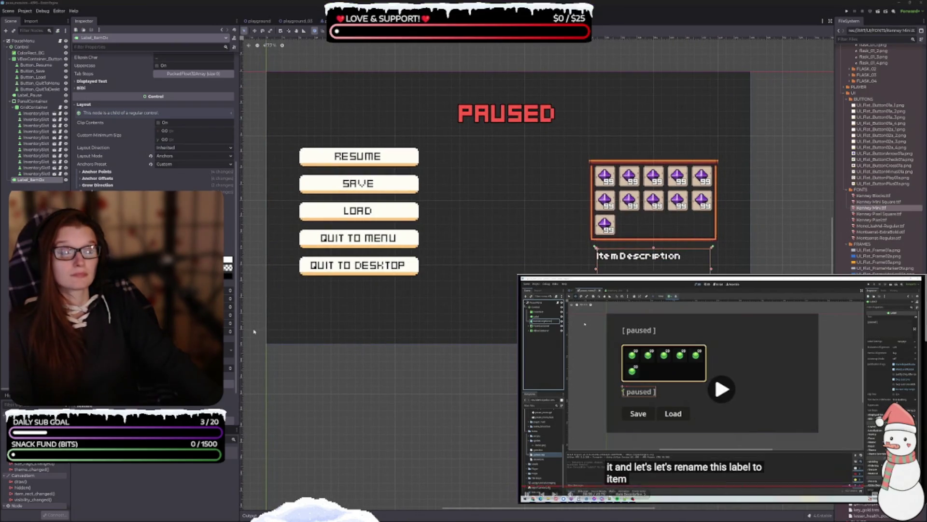